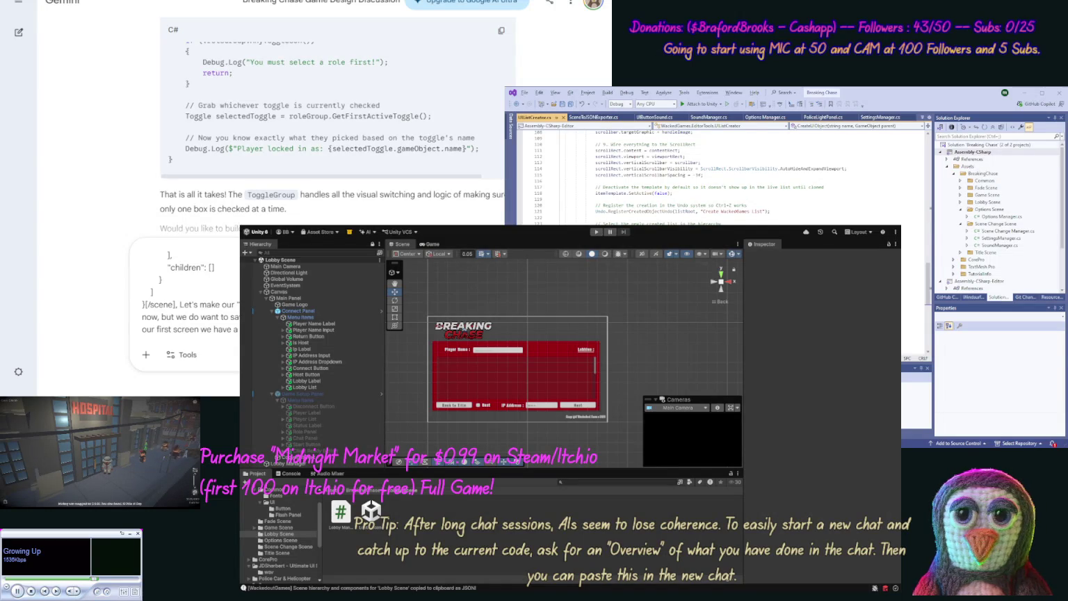
- Revise the Gemini draft to read '(for true), and the button f…', dropping 'Selection' and 'Dropdown'
type("Selection")
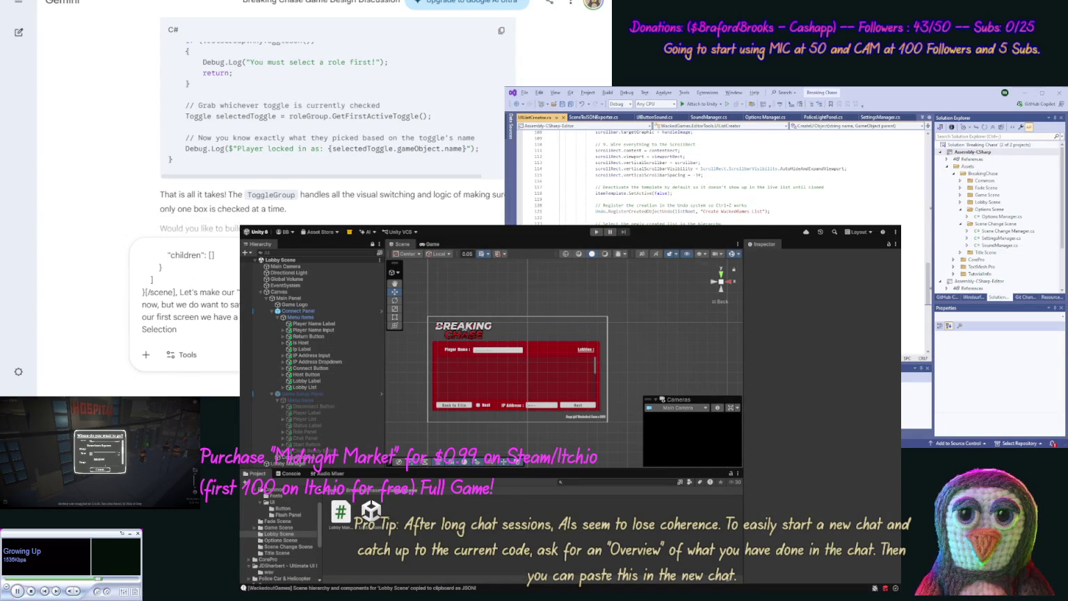
key("BackSpace")
key("BackSpace")
key("BackSpace")
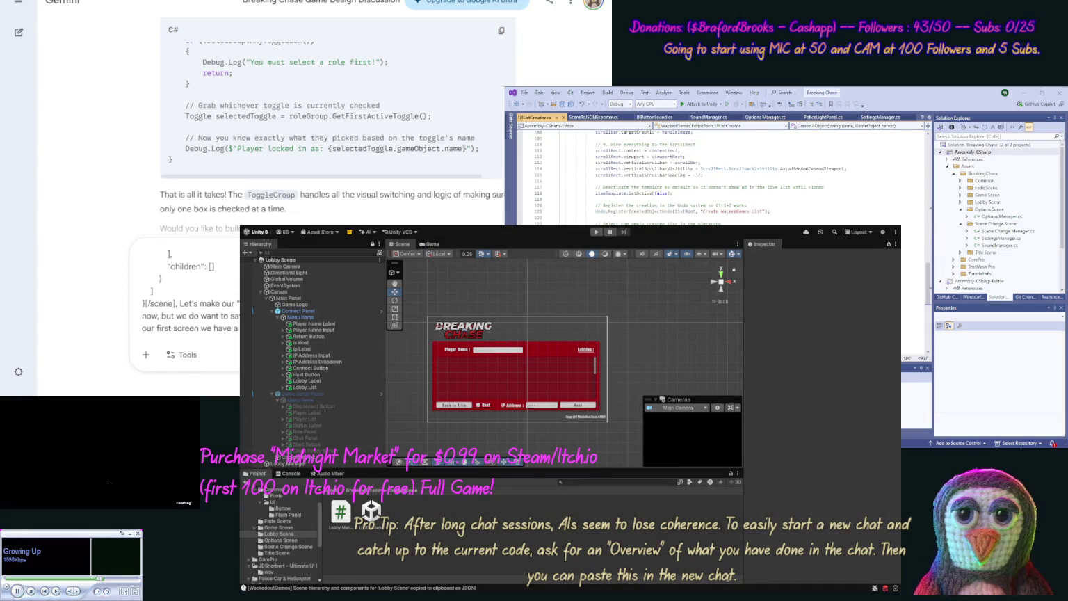
type("Dropdown (for tr")
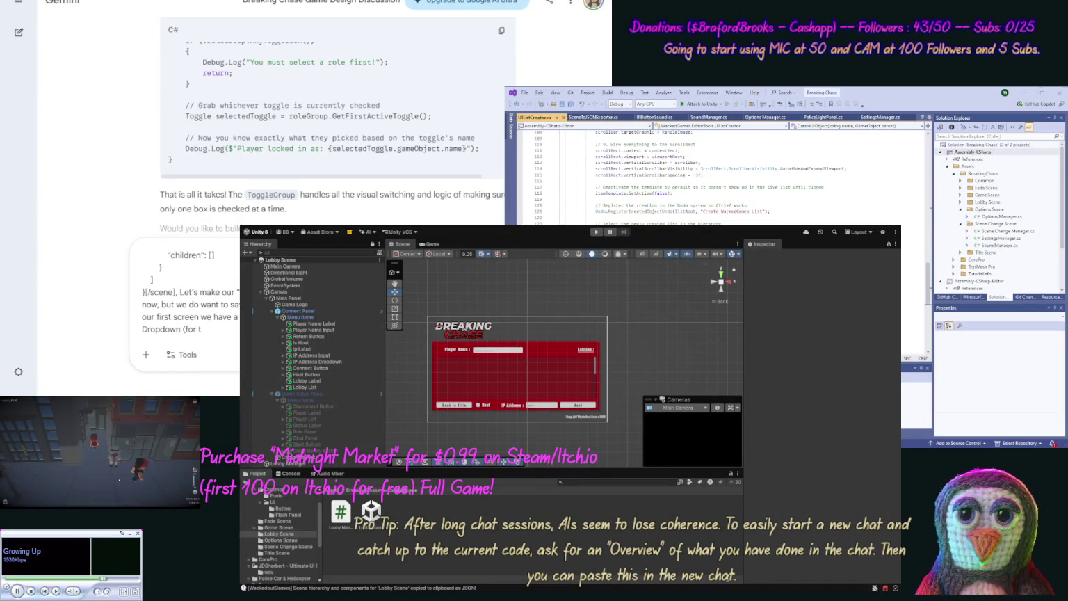
type("ue)")
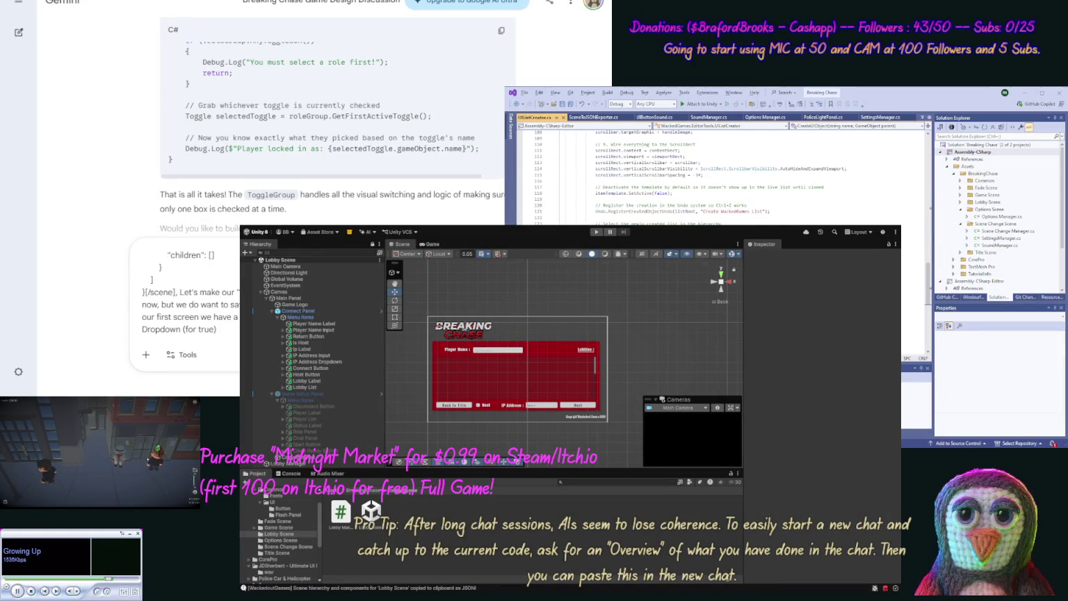
key("ctrl+BackSpace")
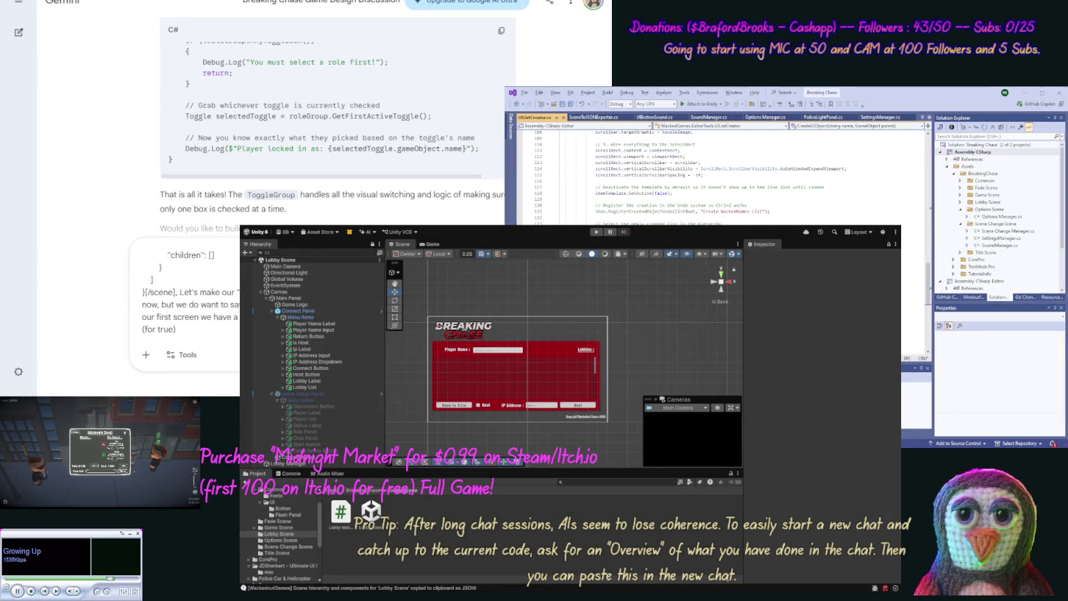
type(", and the butt")
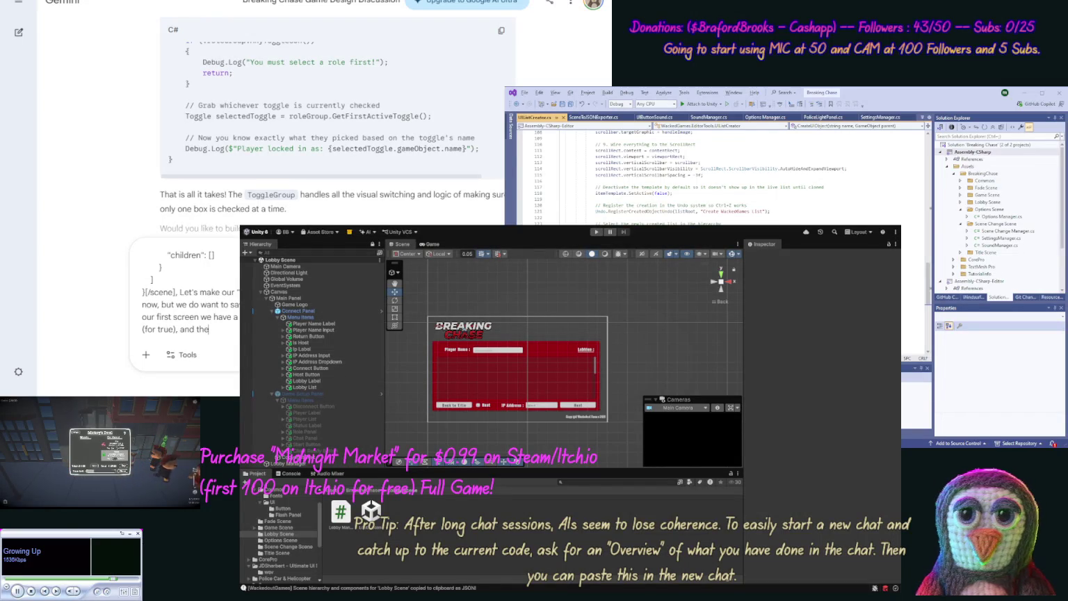
type("on f")
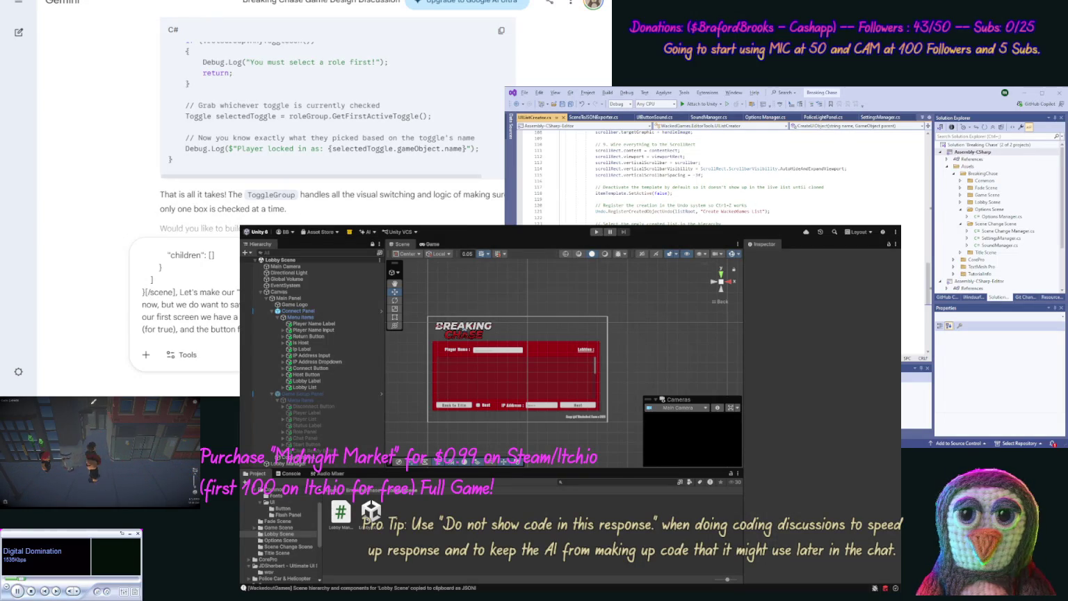
- Extend the draft with 'we connect or create new', 'then with our Roles, we', 'to update on the client.'
type("we connect o")
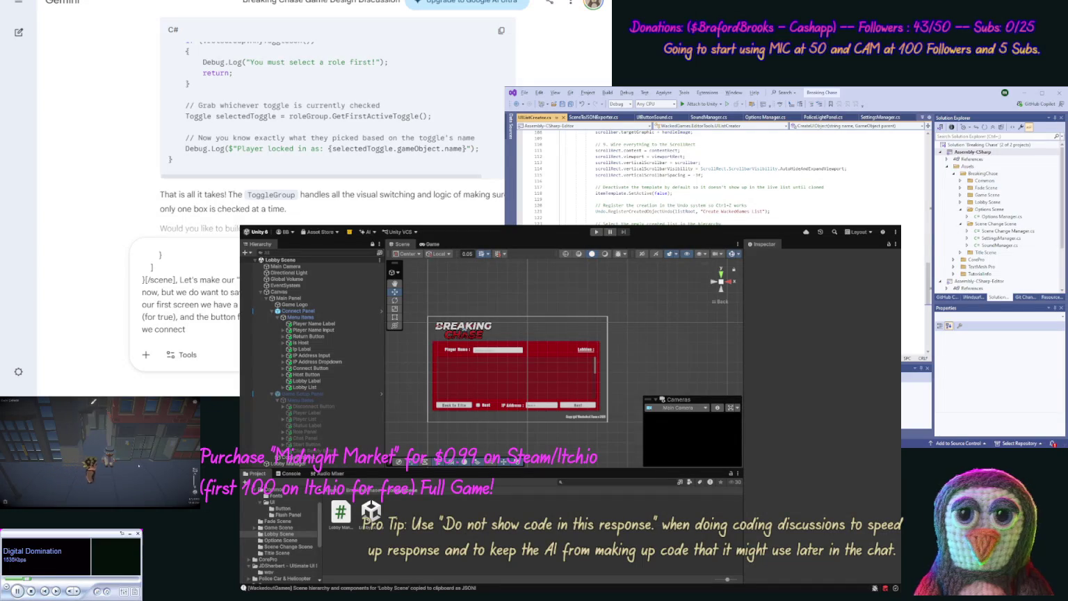
type("r c")
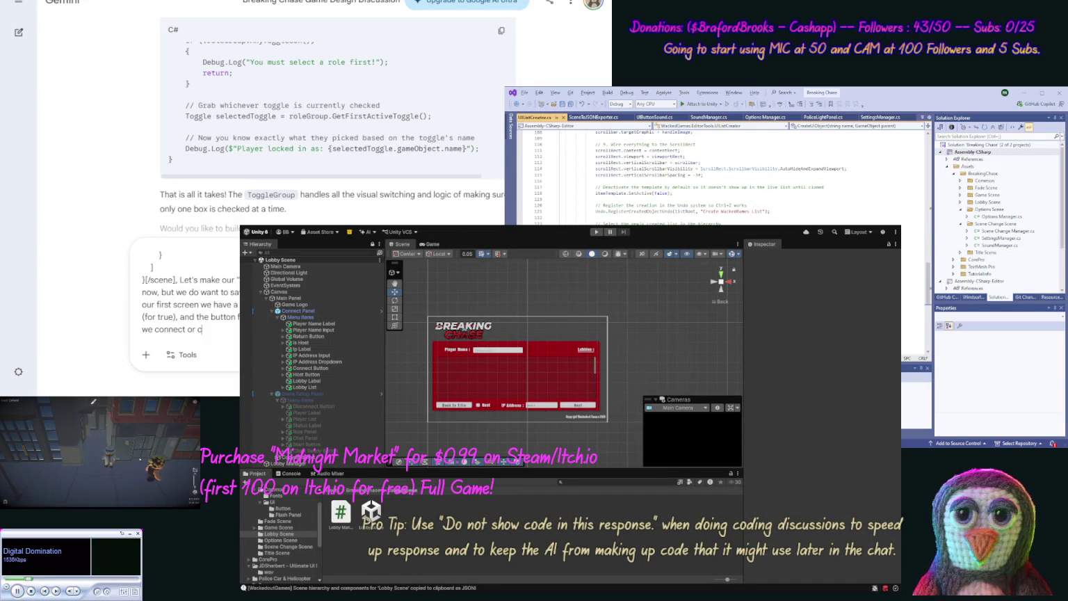
type("reate new")
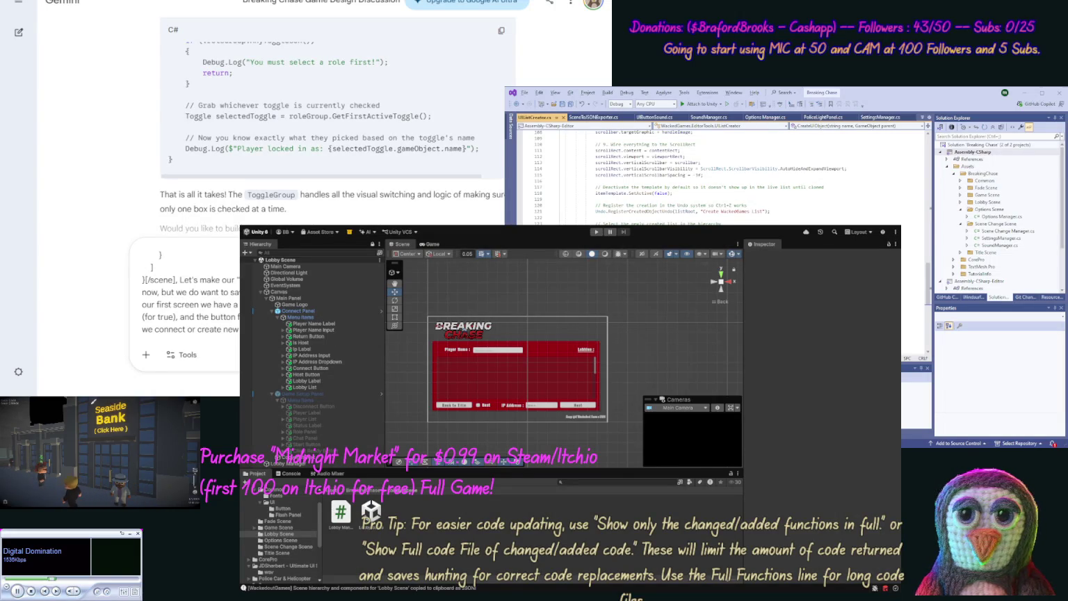
type("then")
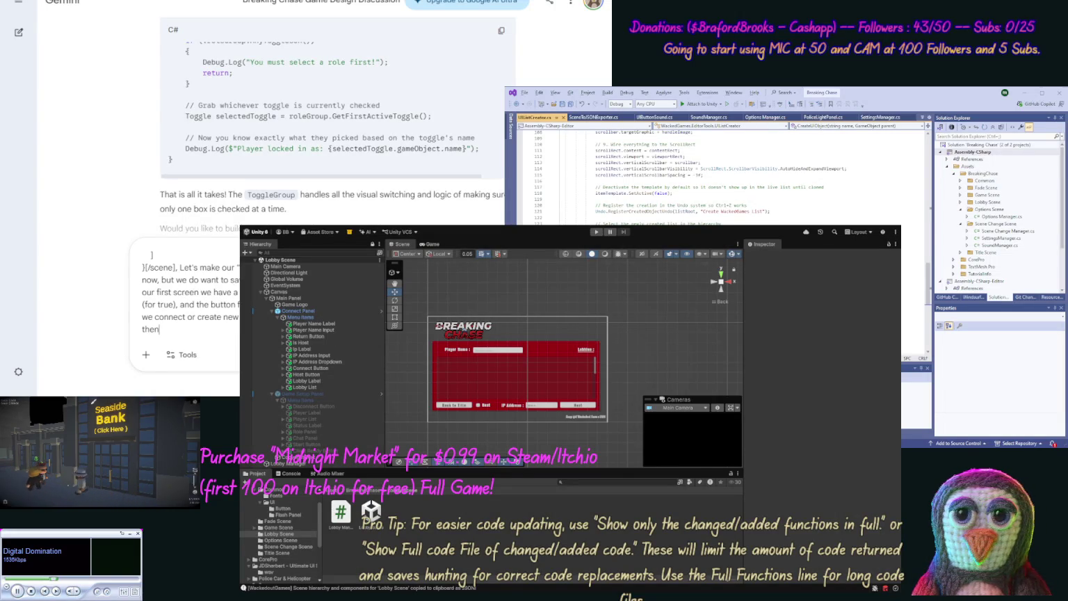
type(" with our")
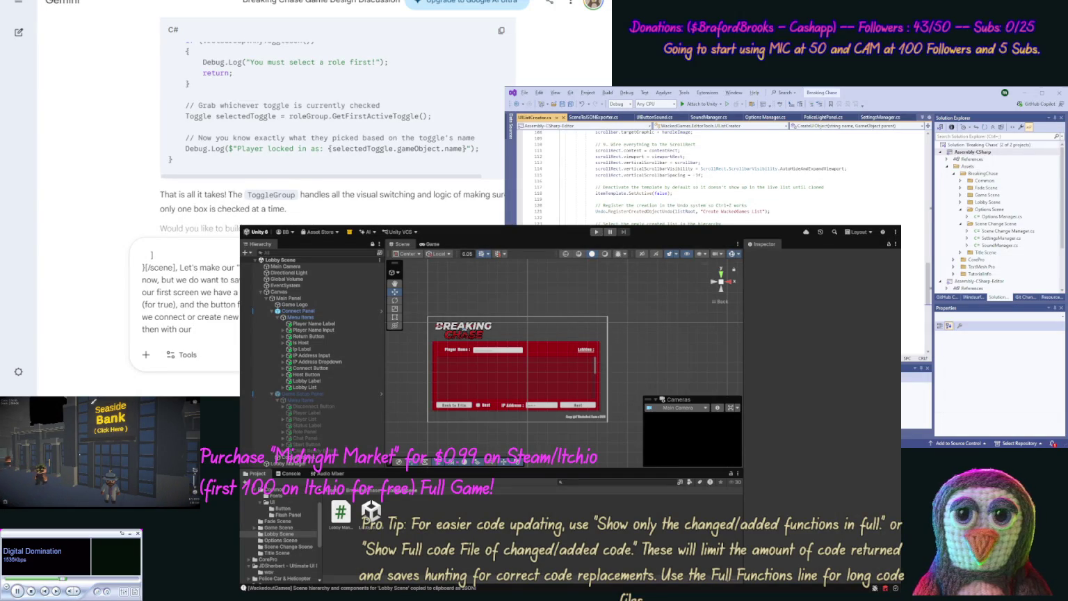
type(" Roles, we wa")
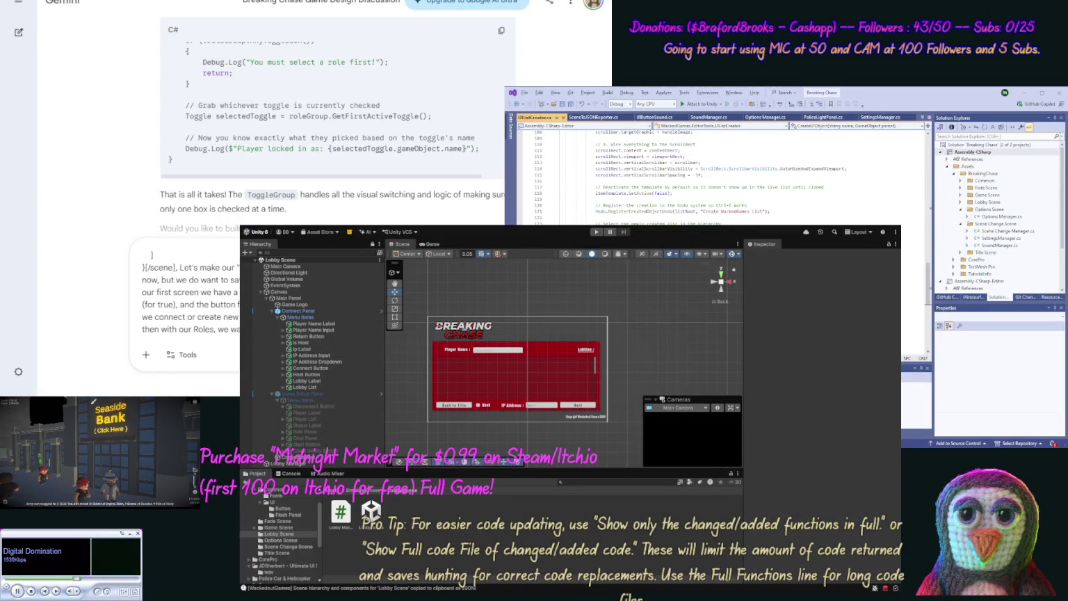
type("to upda")
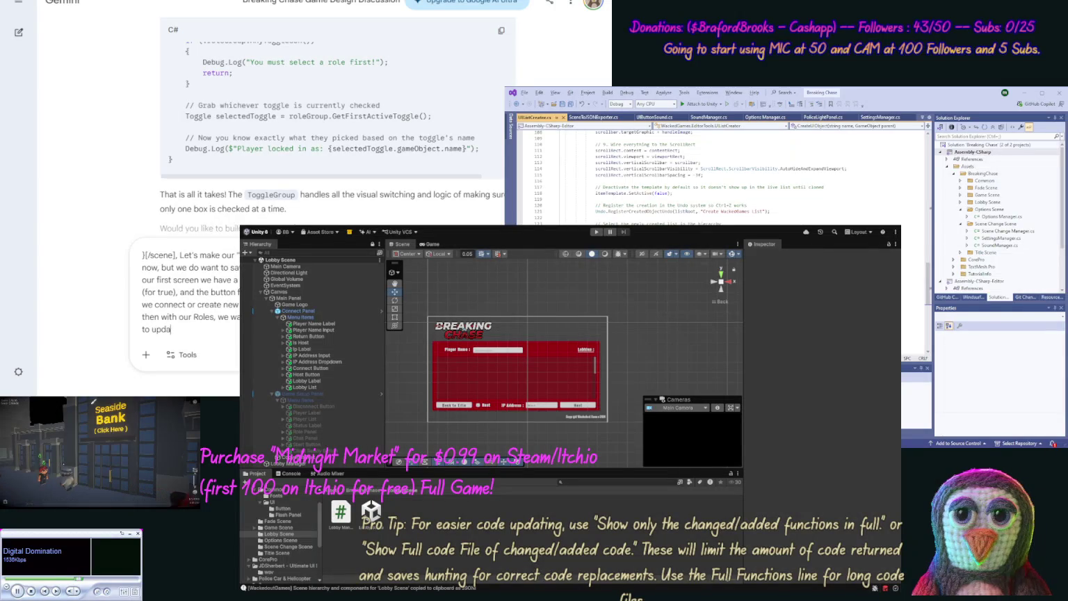
type("te on the client.")
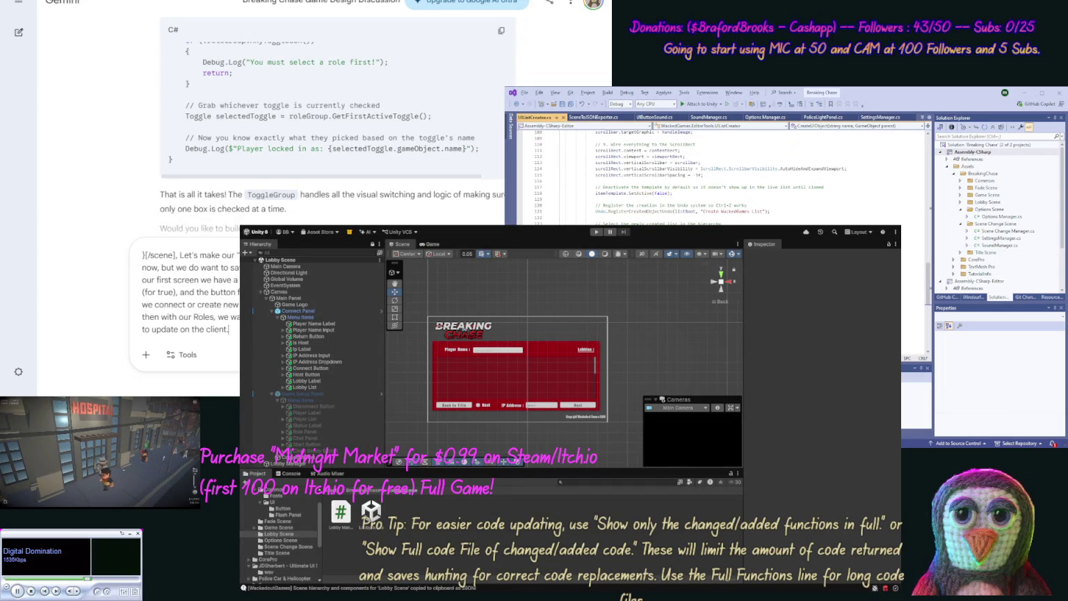
type(" We")
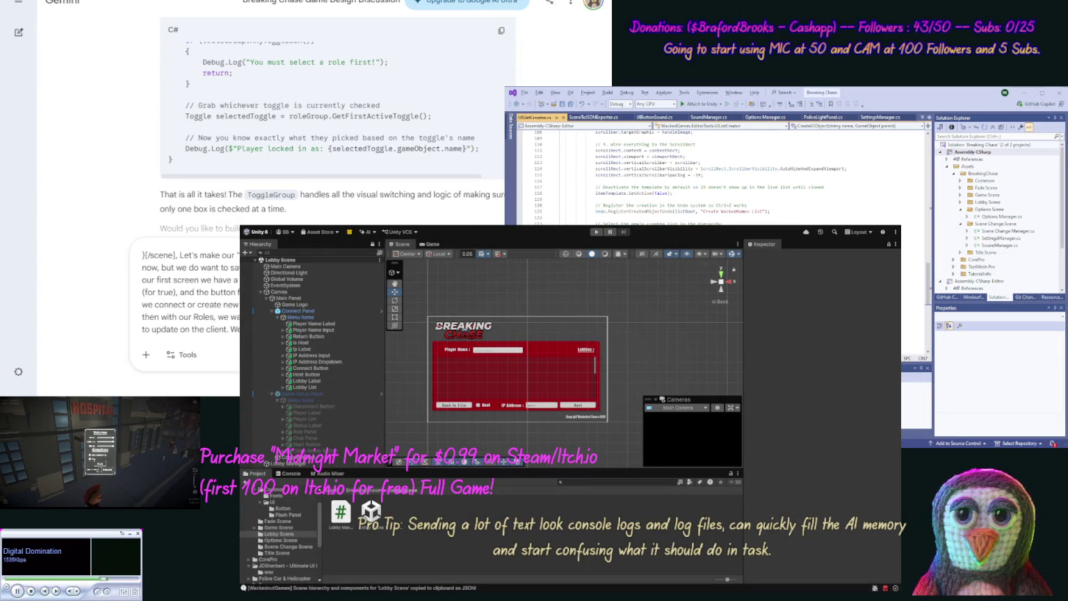
- Add 'Address), but we will … in.' and begin 'Also on our second gra…' in the draft
type("Address")
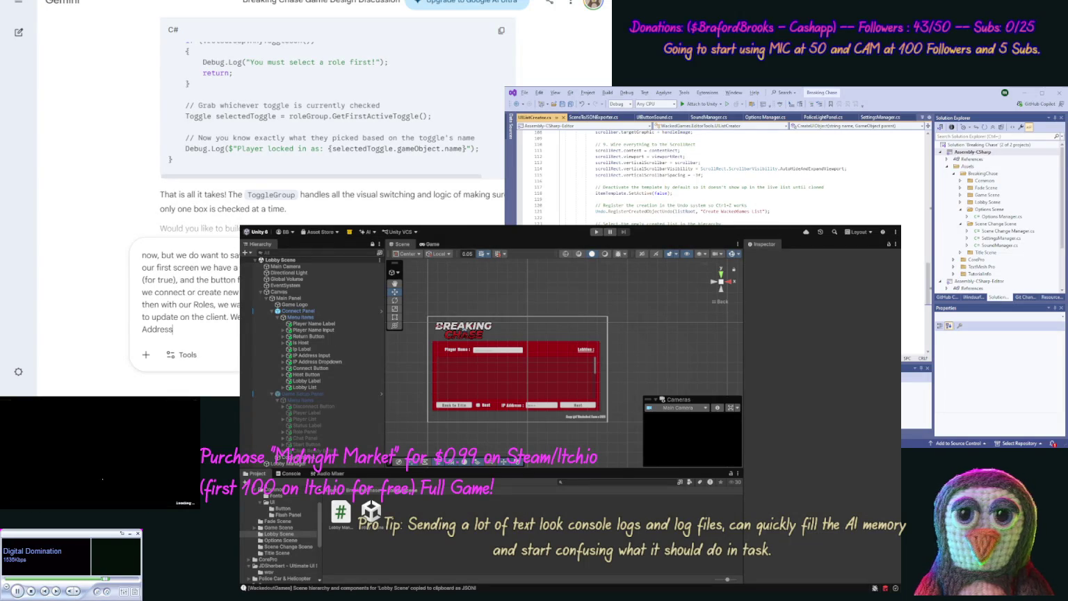
type("), but we will be m")
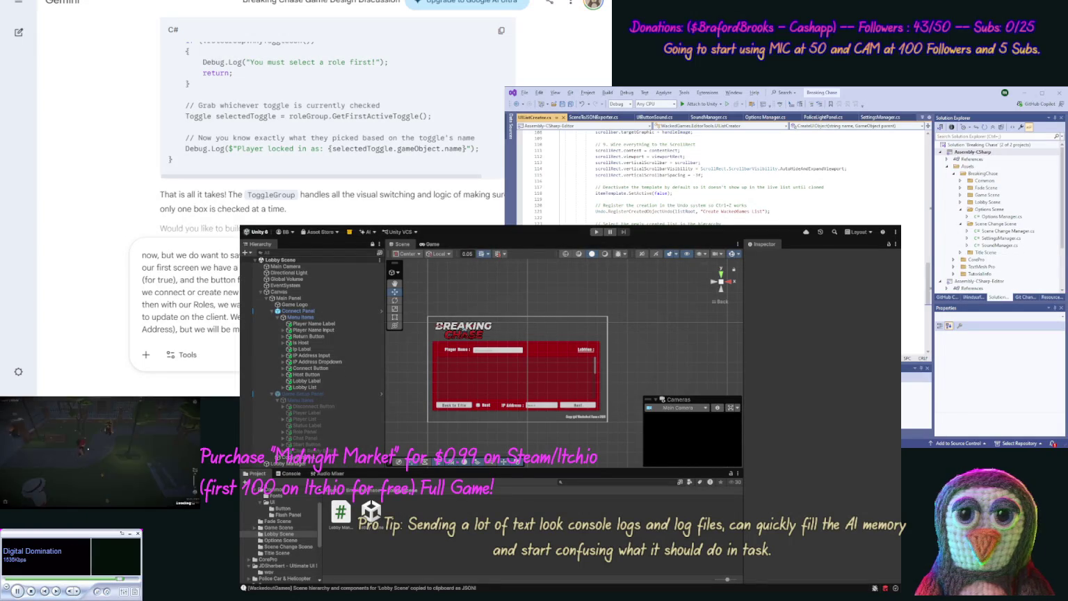
type("in. A")
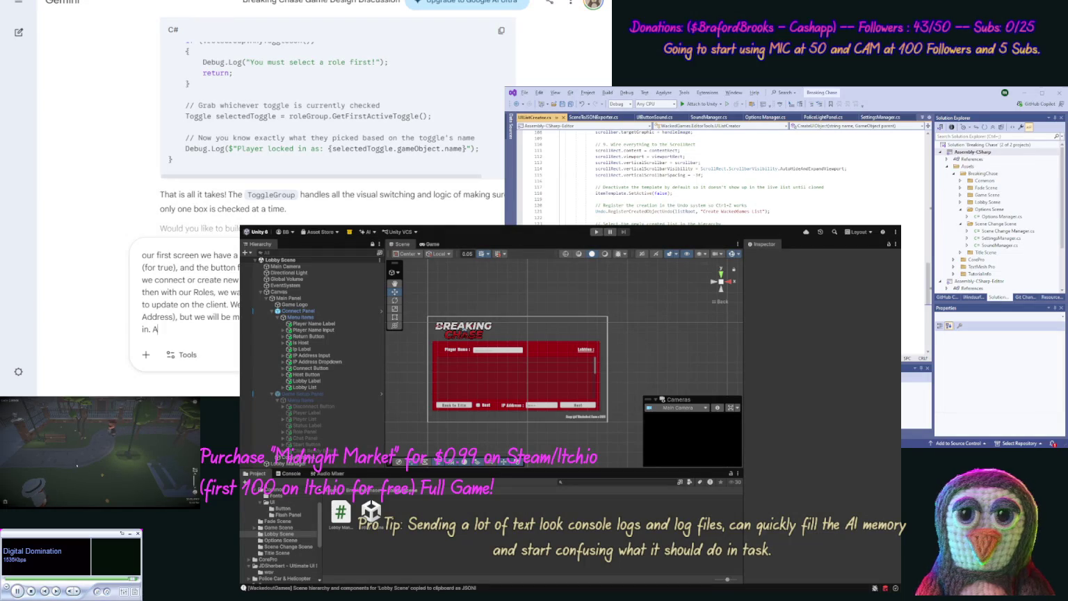
type("lso on our se")
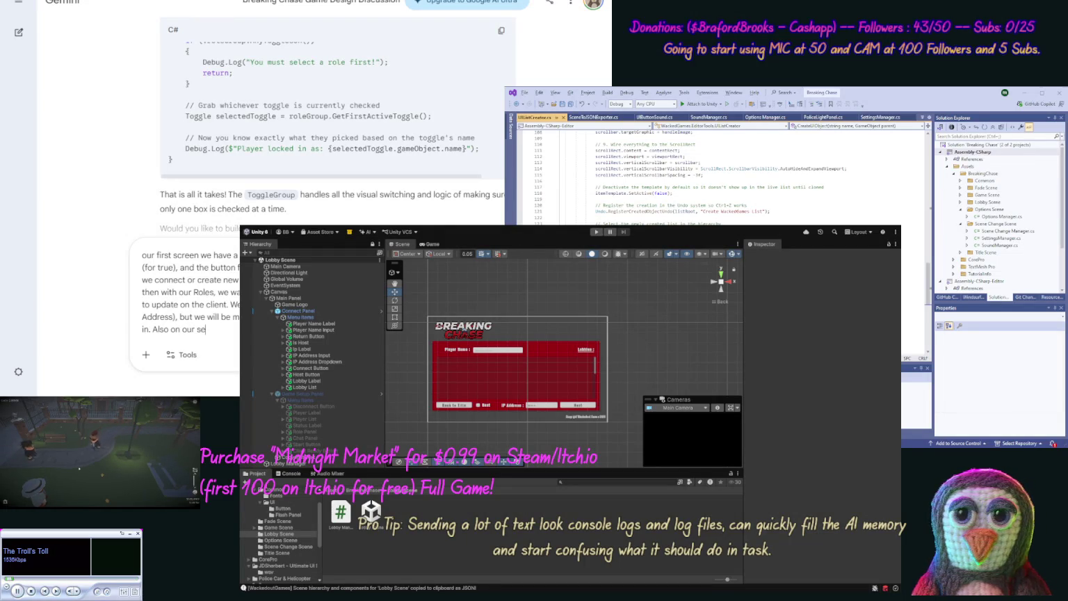
type("cond gra")
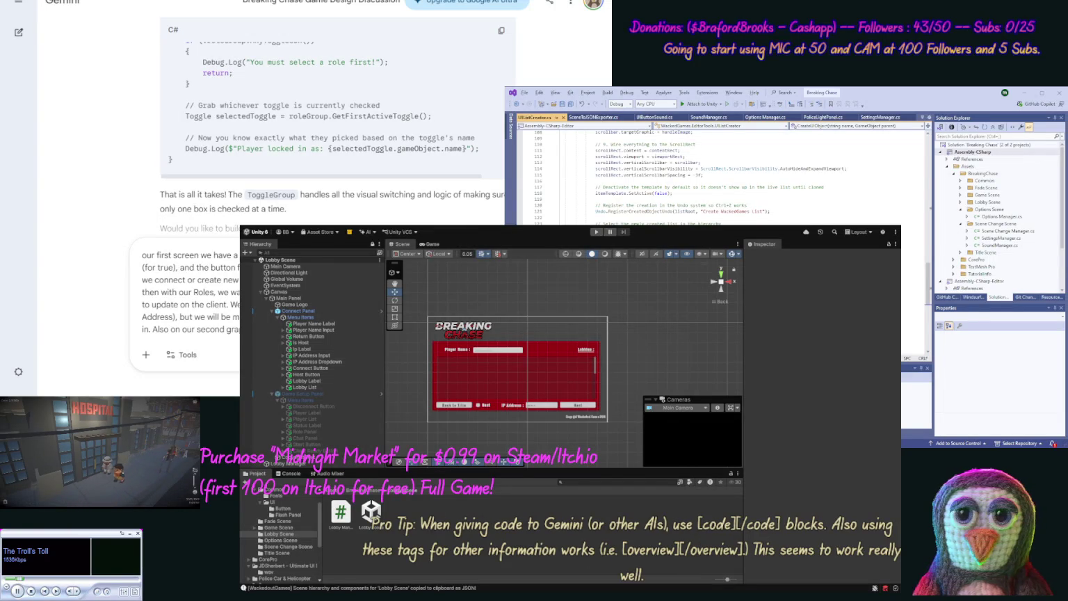
- End the prompt with 'visible, else use the Start' and send it to Gemini
type("visible,")
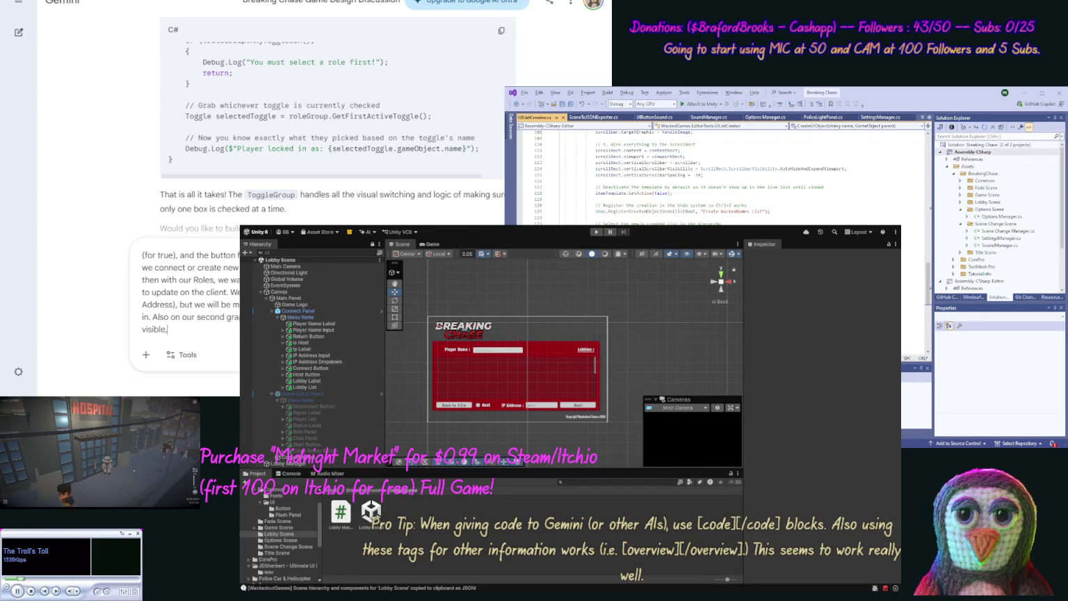
type(" else use the Start")
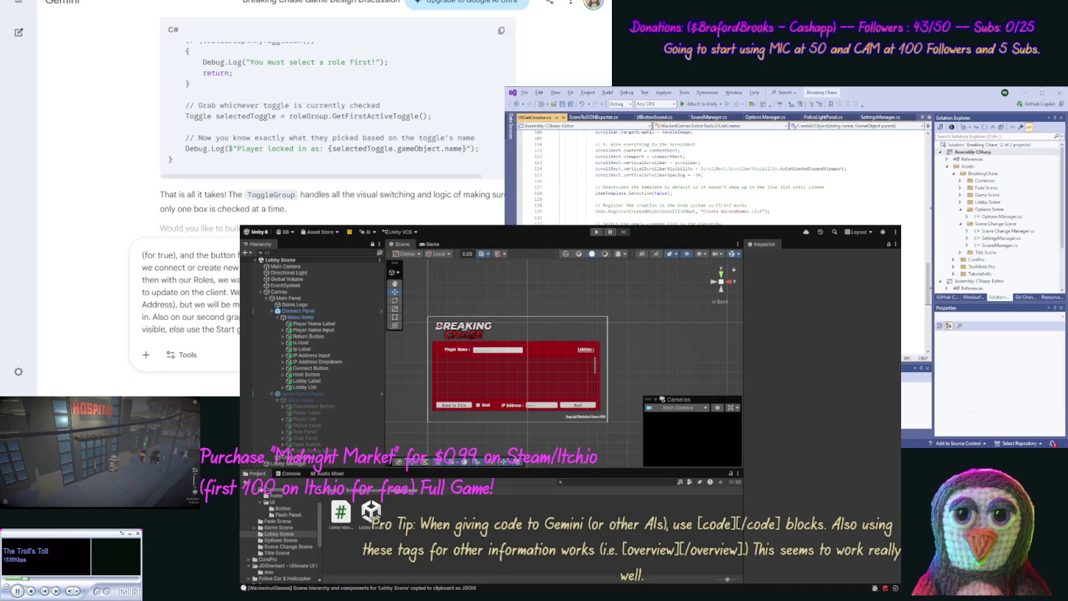
key("Return")
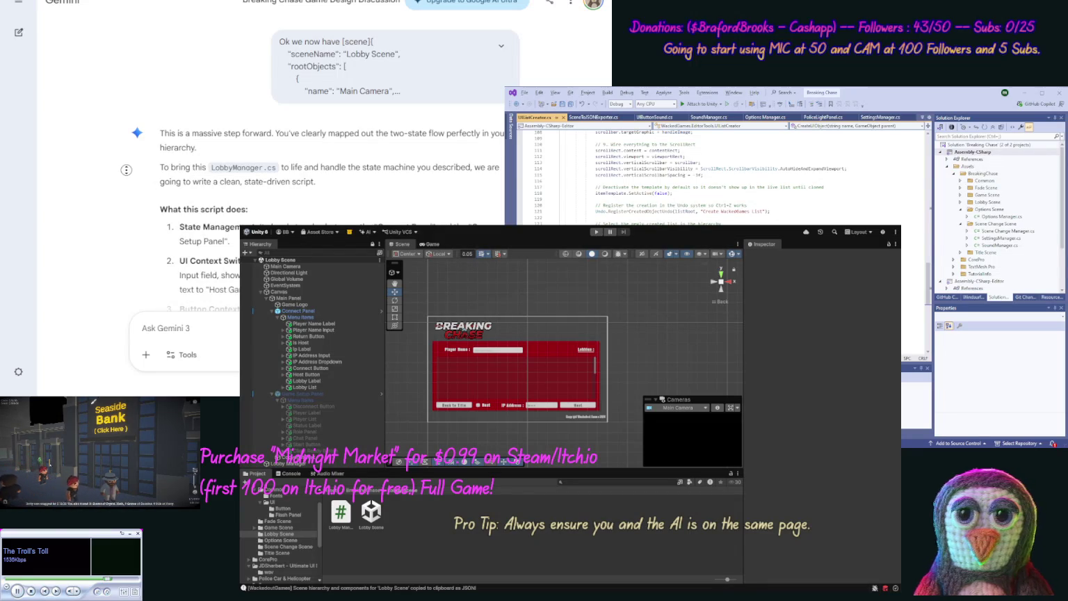
- Scroll through Gemini's reply and copy the full LobbyManager.cs code block
scroll(313, 173, "down", 2)
scroll(120, 186, "down", 3)
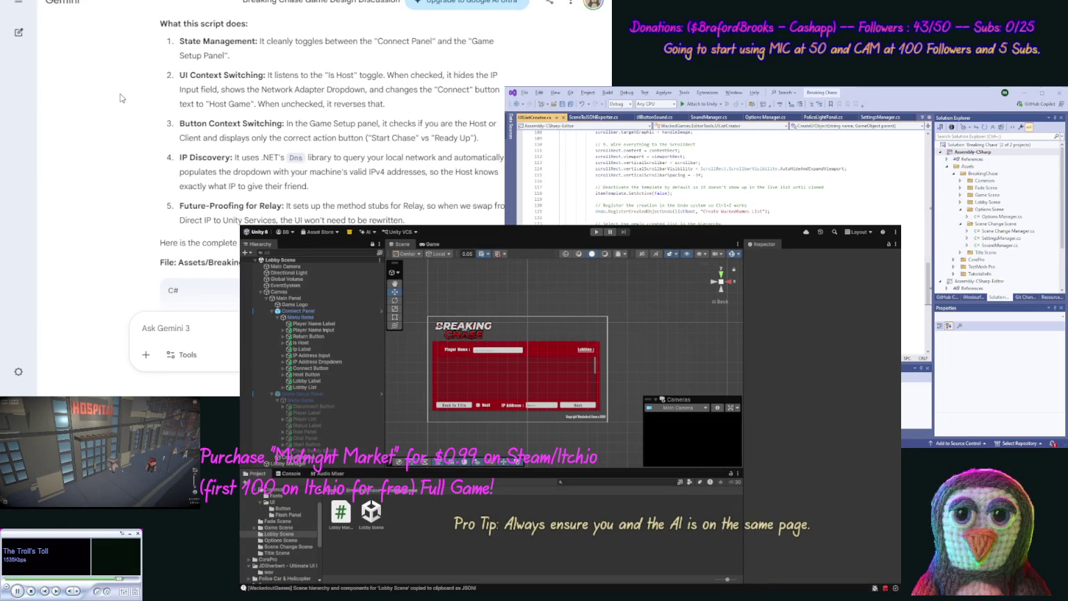
scroll(118, 120, "down", 2)
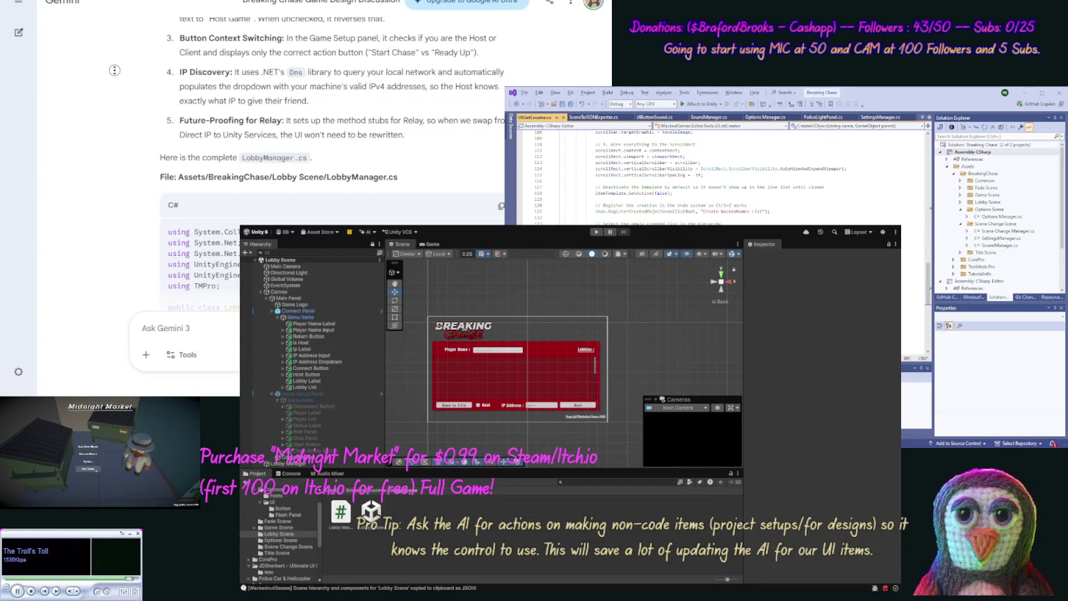
scroll(116, 97, "down", 2)
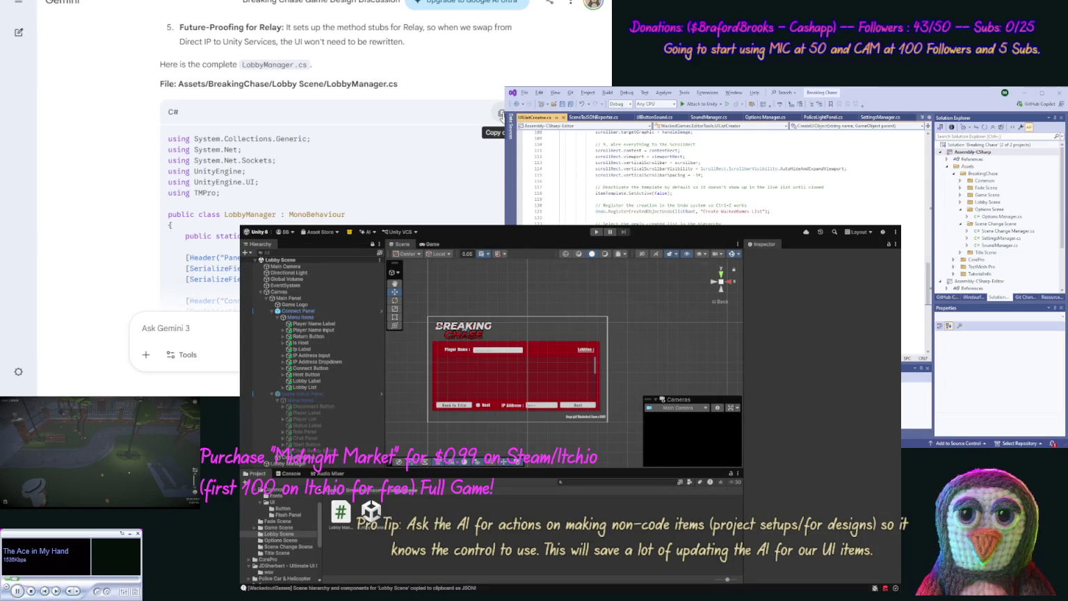
left_click(502, 113)
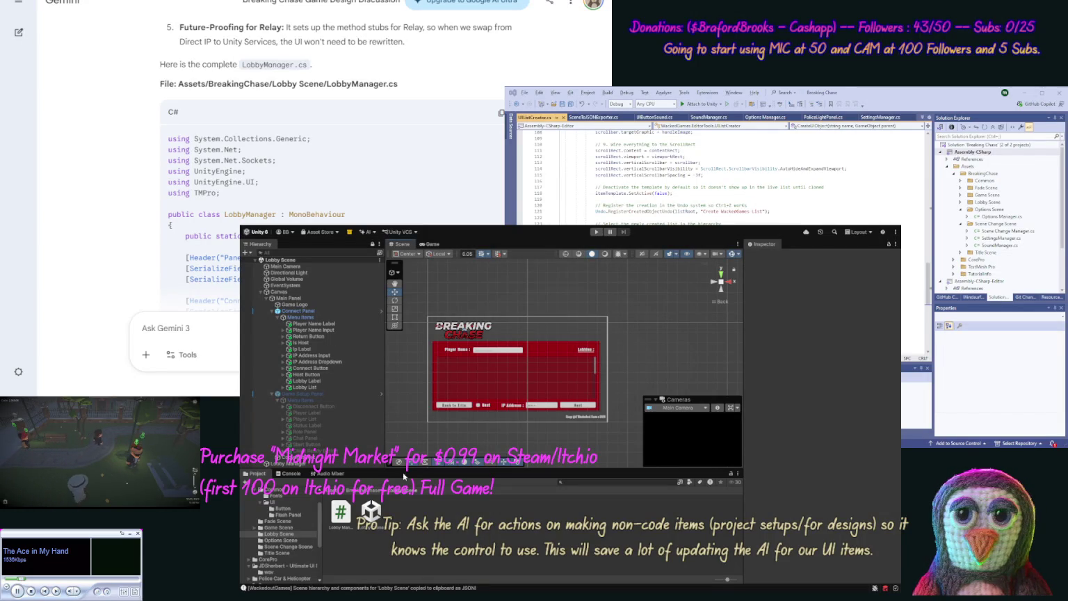
left_click(345, 526)
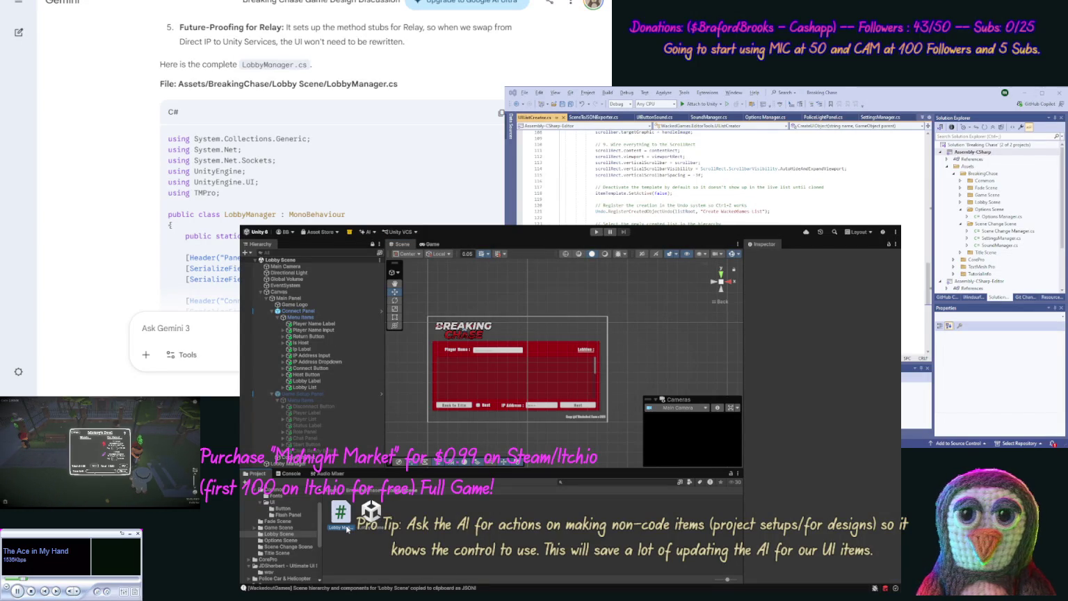
- Name the new script asset LobbyManager and select all its template code in Visual Studio
left_click(340, 527)
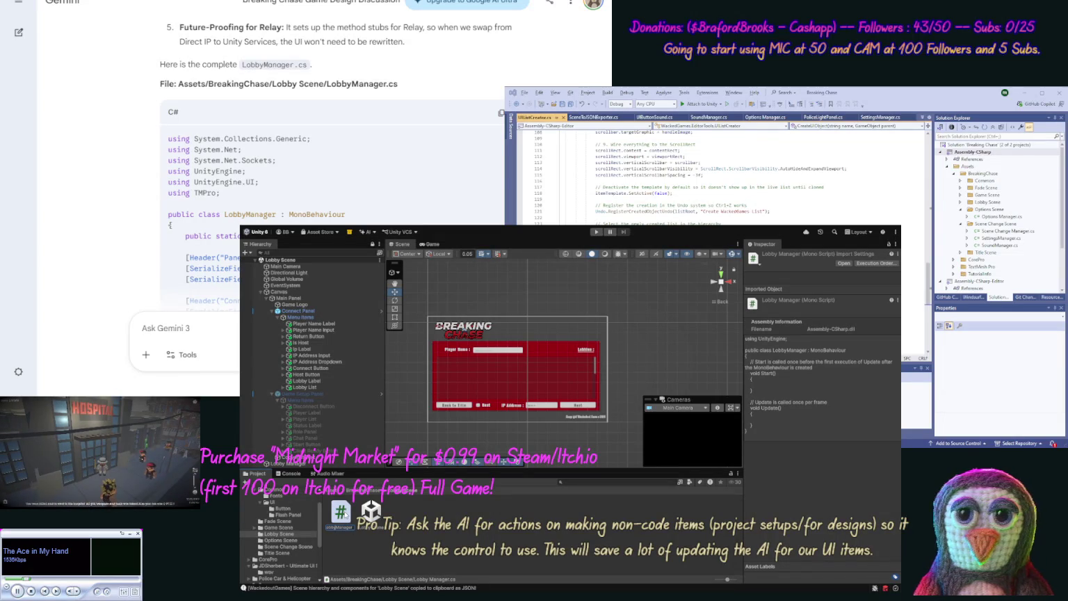
key("Return")
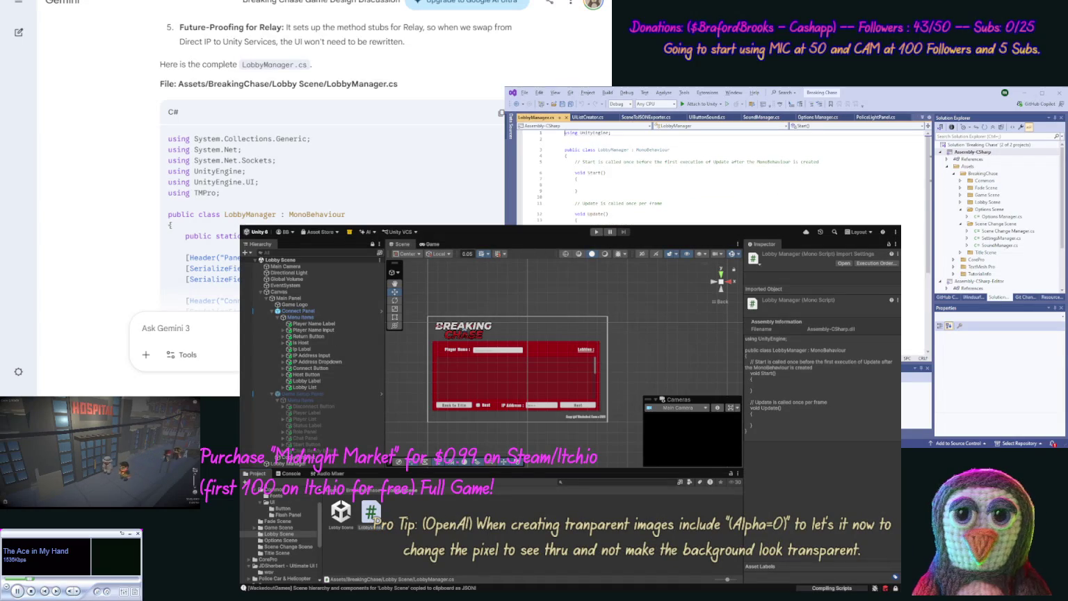
key("ctrl+a")
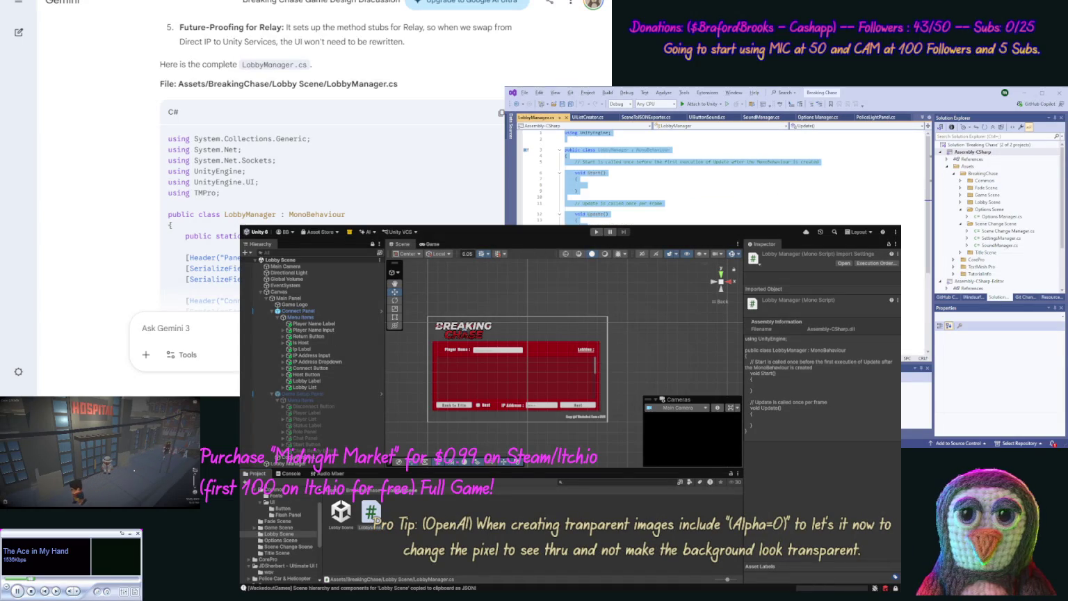
- Paste Gemini's code over the LobbyManager.cs template and return to Unity so it compiles
key("ctrl+v")
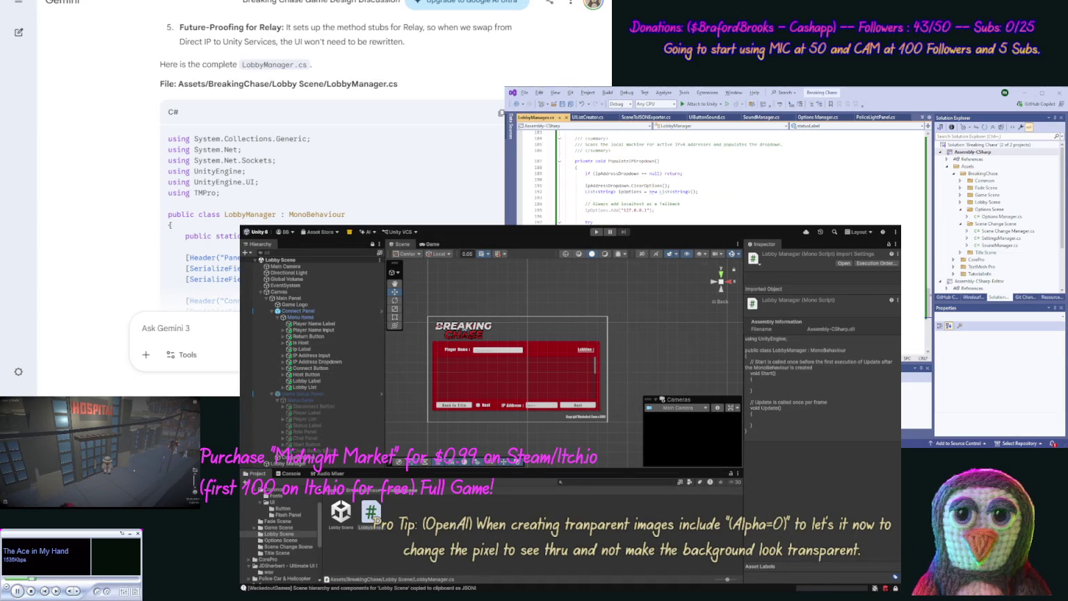
left_click(417, 500)
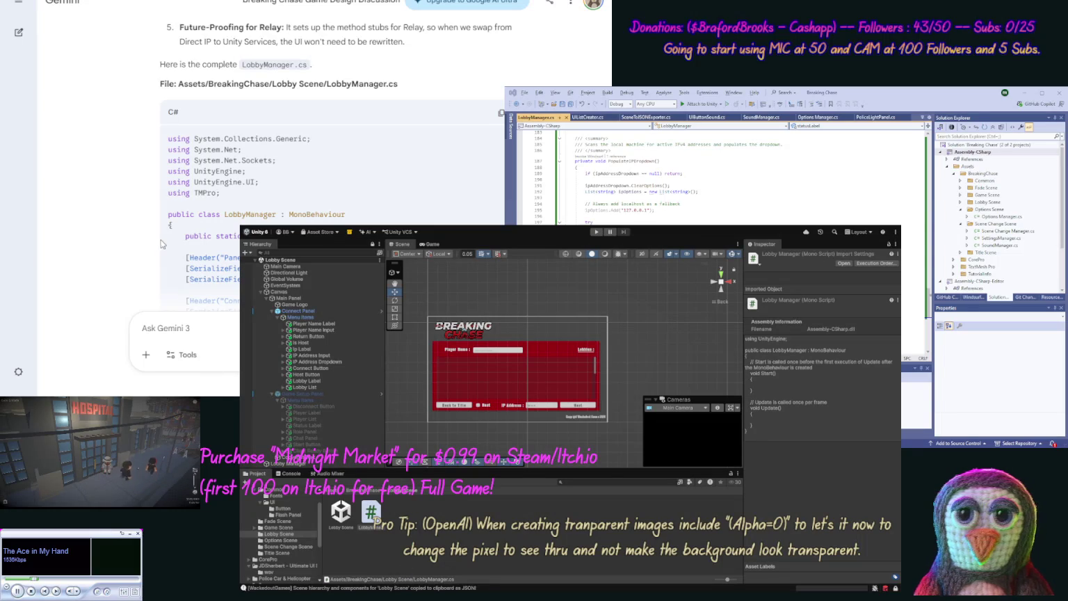
scroll(136, 170, "down", 15)
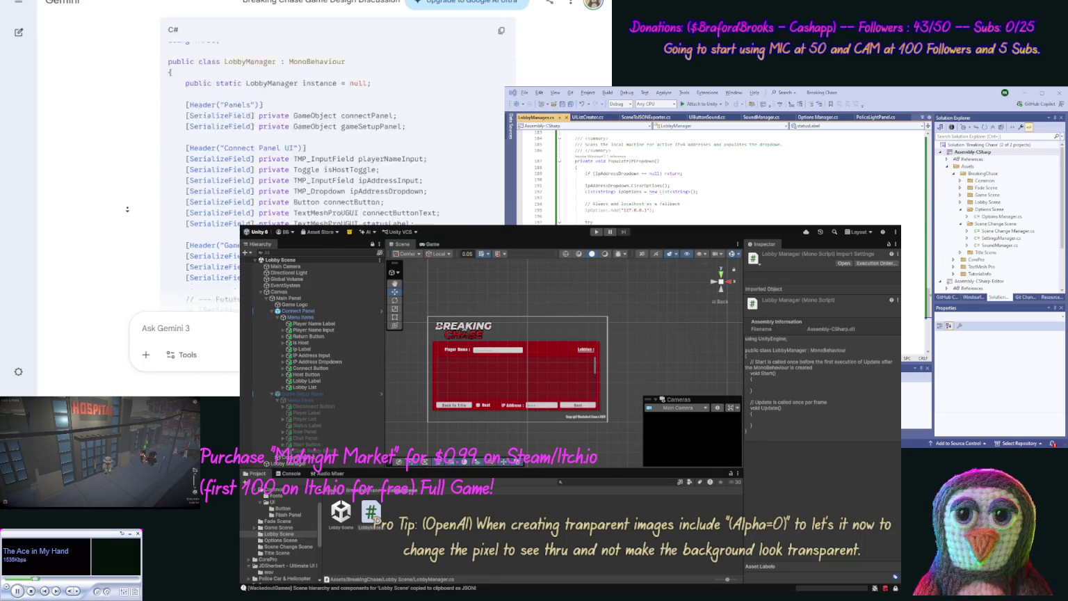
scroll(127, 209, "down", 12)
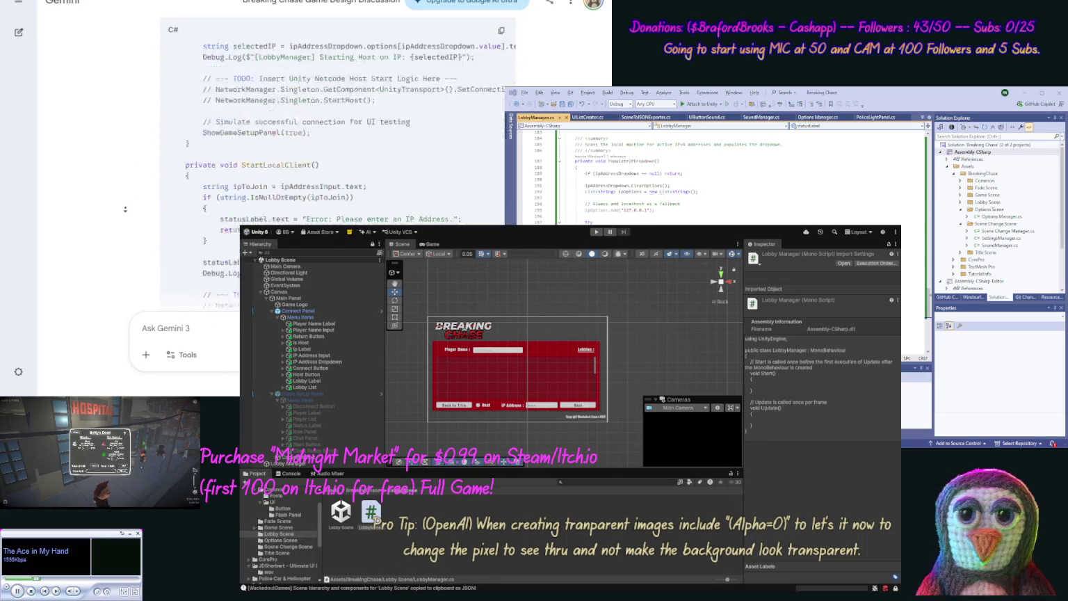
scroll(127, 210, "down", 12)
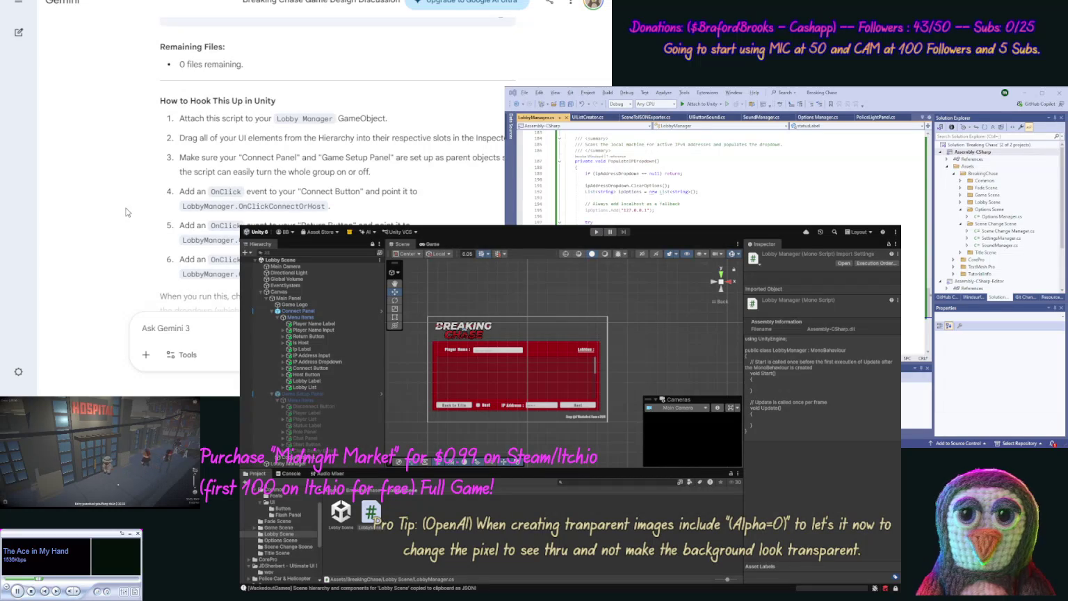
scroll(128, 159, "down", 3)
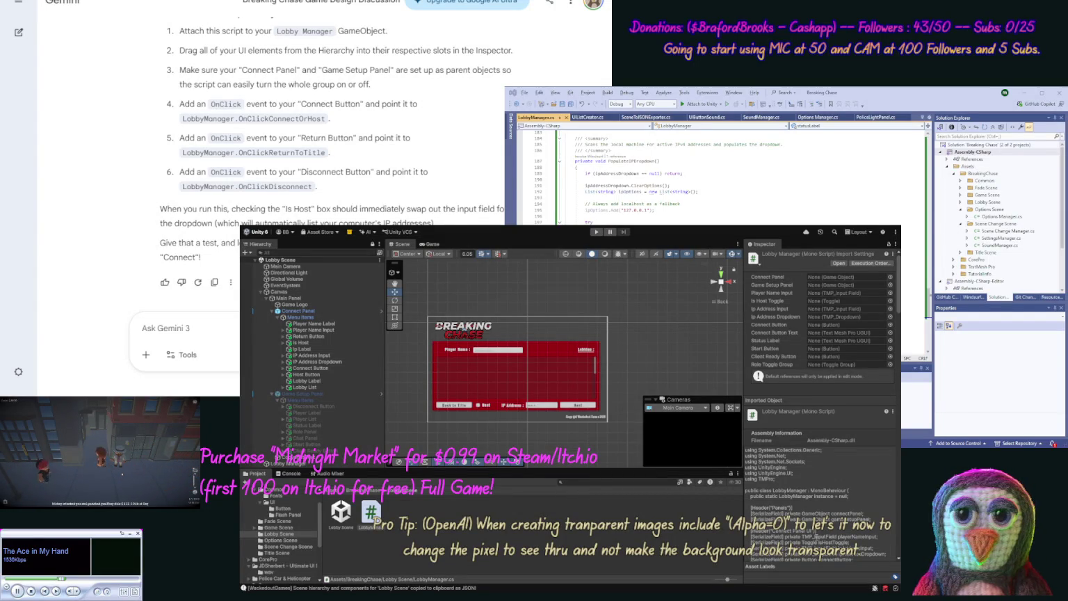
- Check the Console for warnings, then select the Lobby Manager object in the Hierarchy
key("ctrl+a")
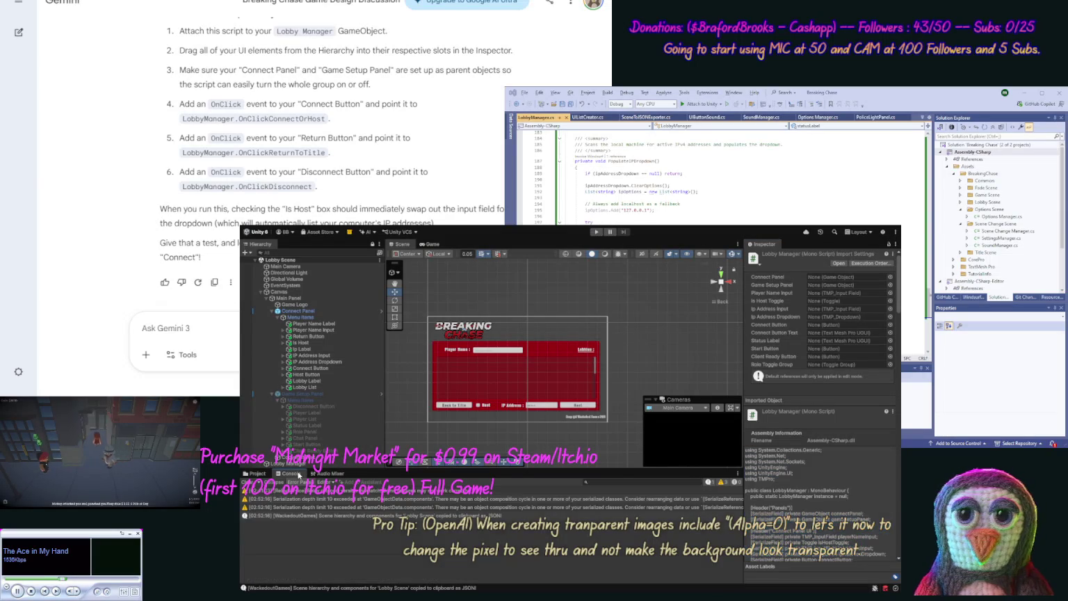
left_click(298, 473)
left_click(257, 474)
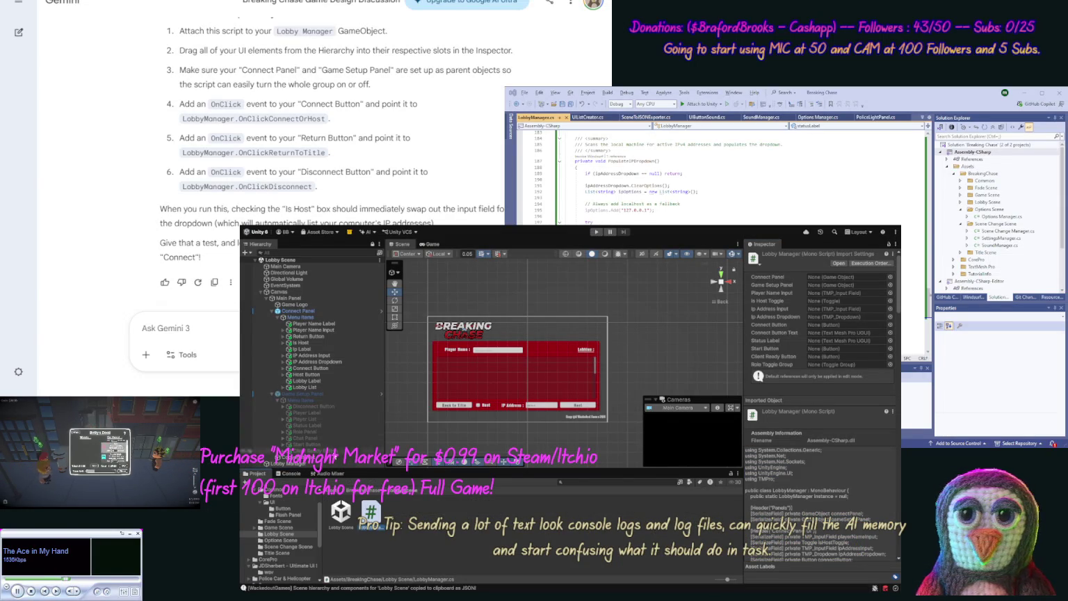
left_click(487, 406)
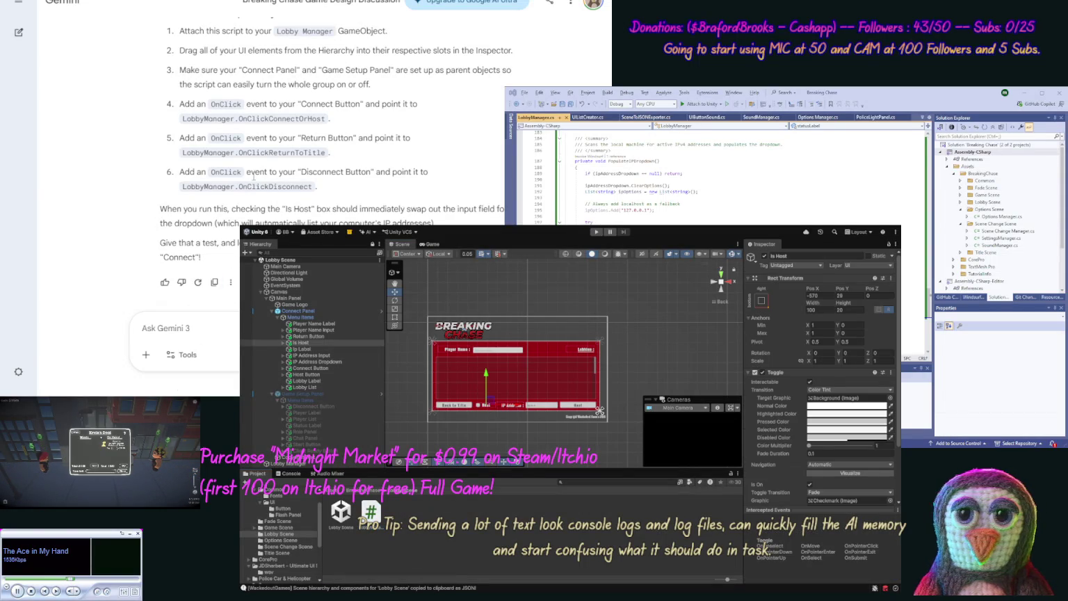
scroll(303, 178, "up", 2)
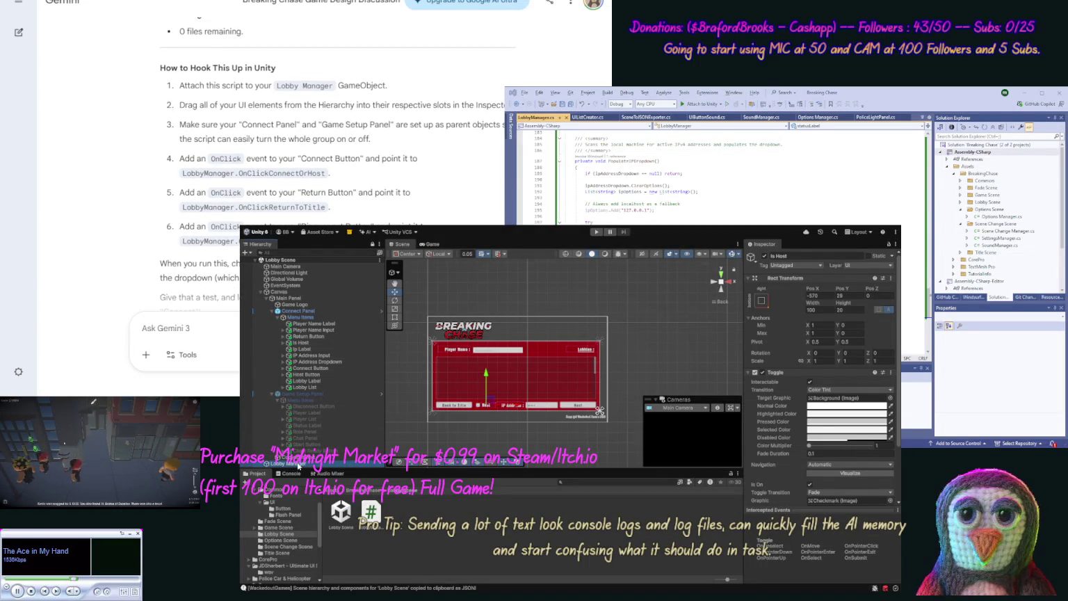
left_click(299, 464)
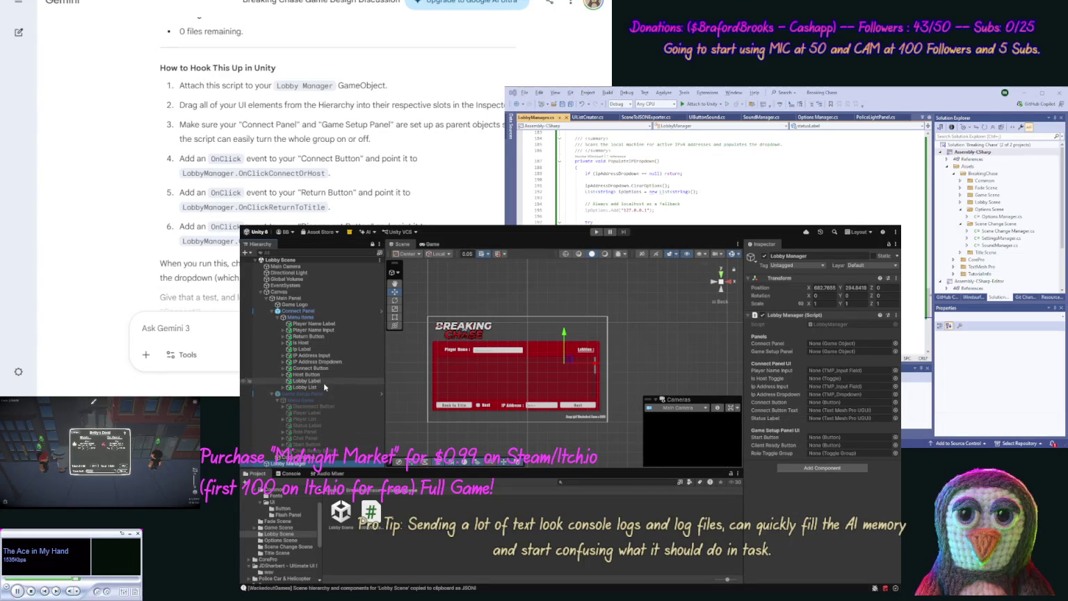
- Drag Connect Panel, Game Setup Panel, Player Name Input, Is Host, IP Address Input, IP Address Dropdown, Connect Button into LobbyManager's fields
left_click_drag(546, 329, 843, 345)
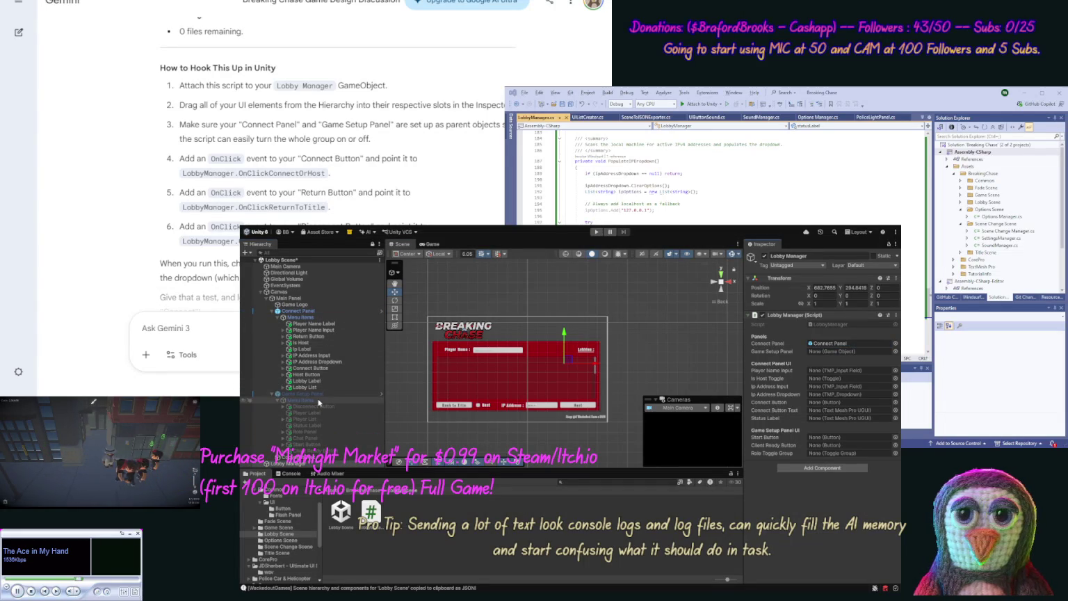
left_click_drag(308, 393, 842, 352)
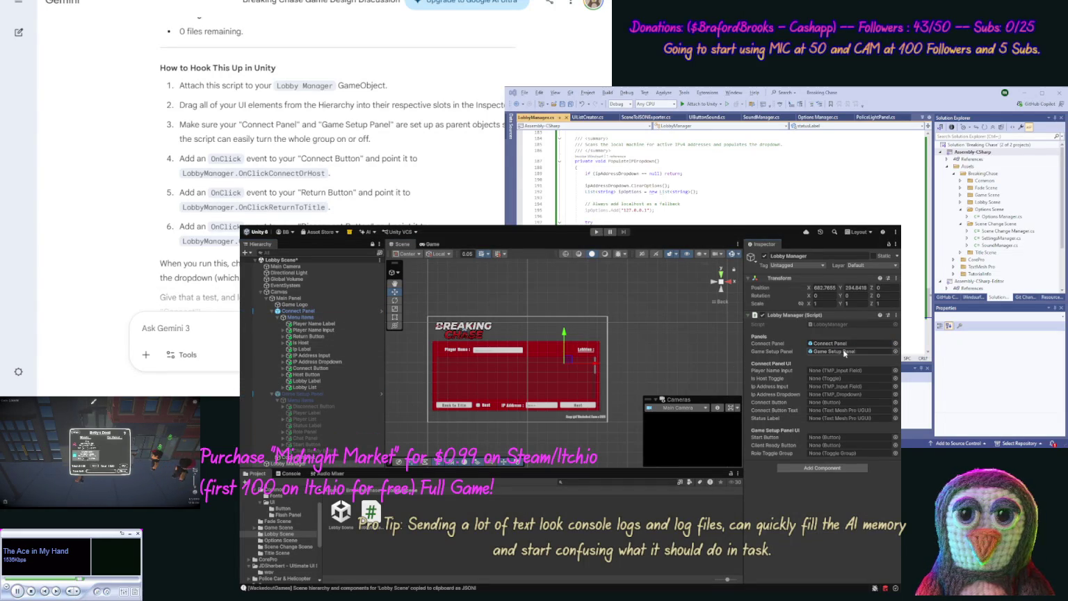
left_click_drag(320, 329, 830, 373)
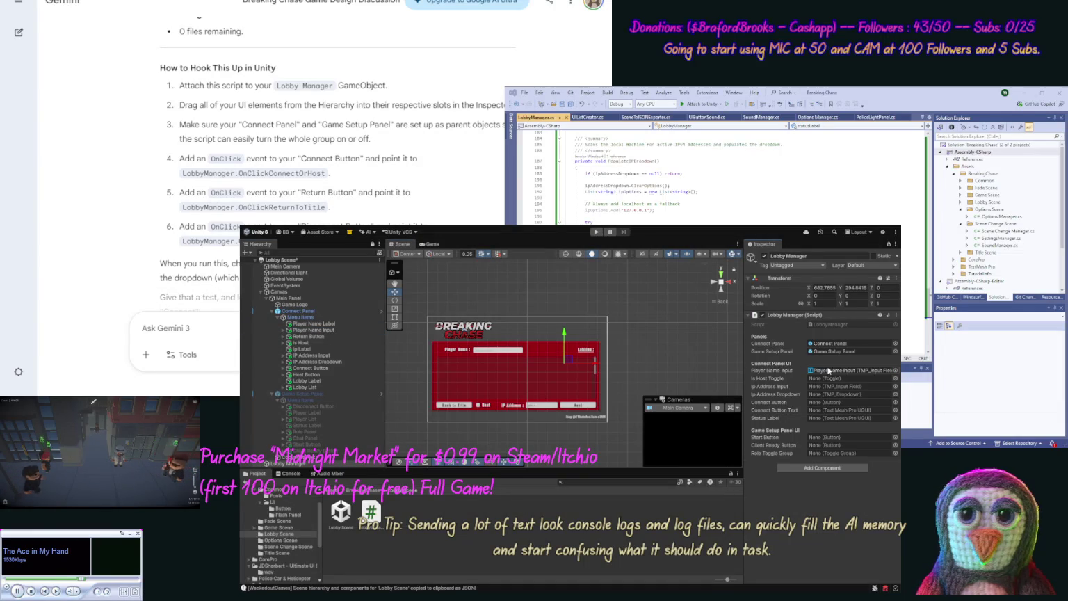
left_click_drag(301, 342, 819, 385)
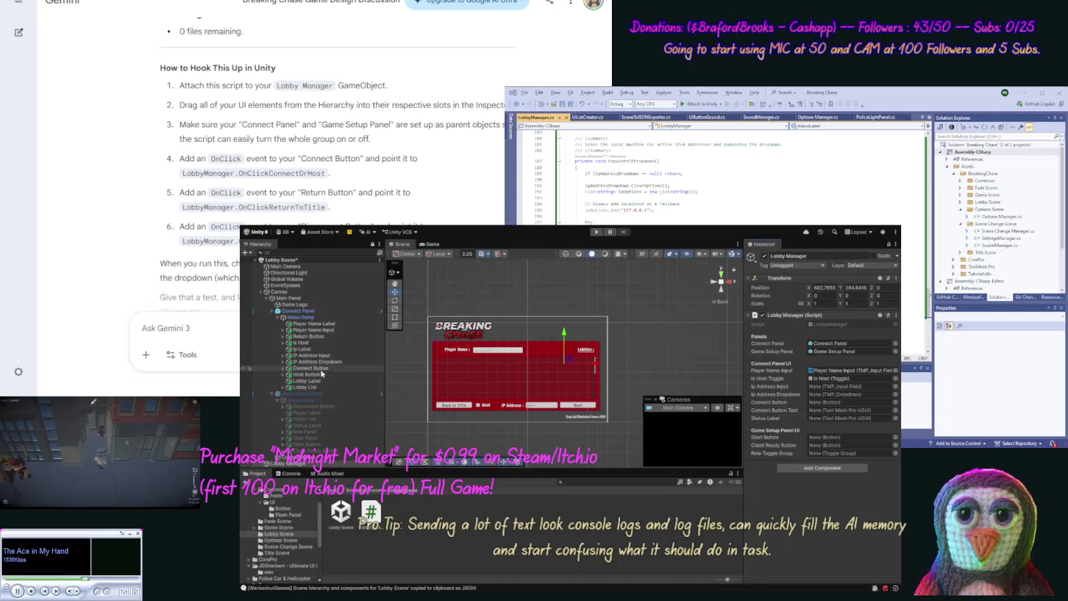
left_click_drag(319, 356, 806, 389)
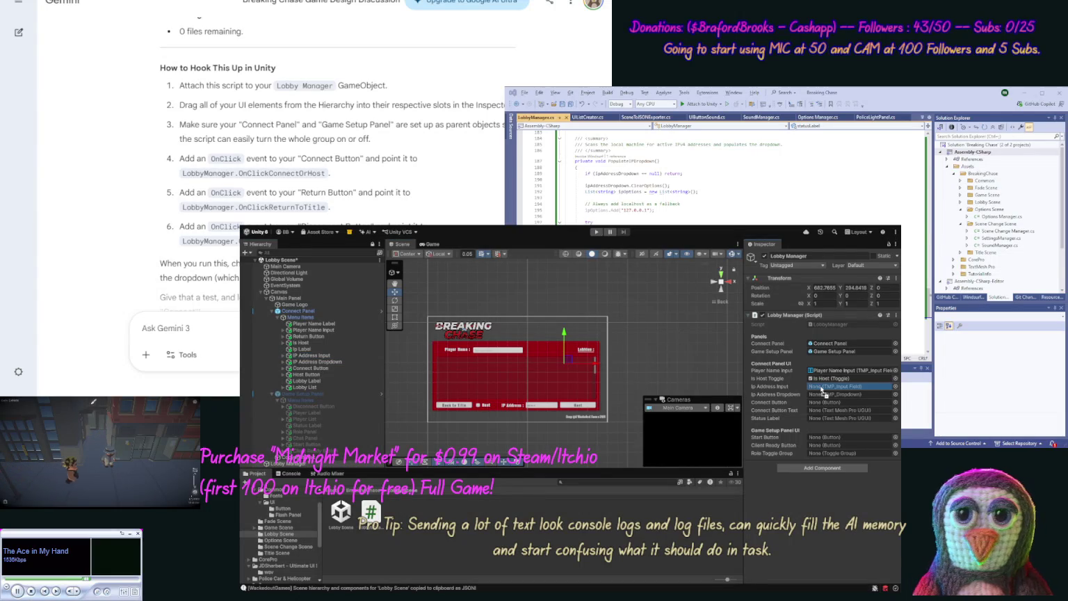
left_click_drag(323, 362, 812, 395)
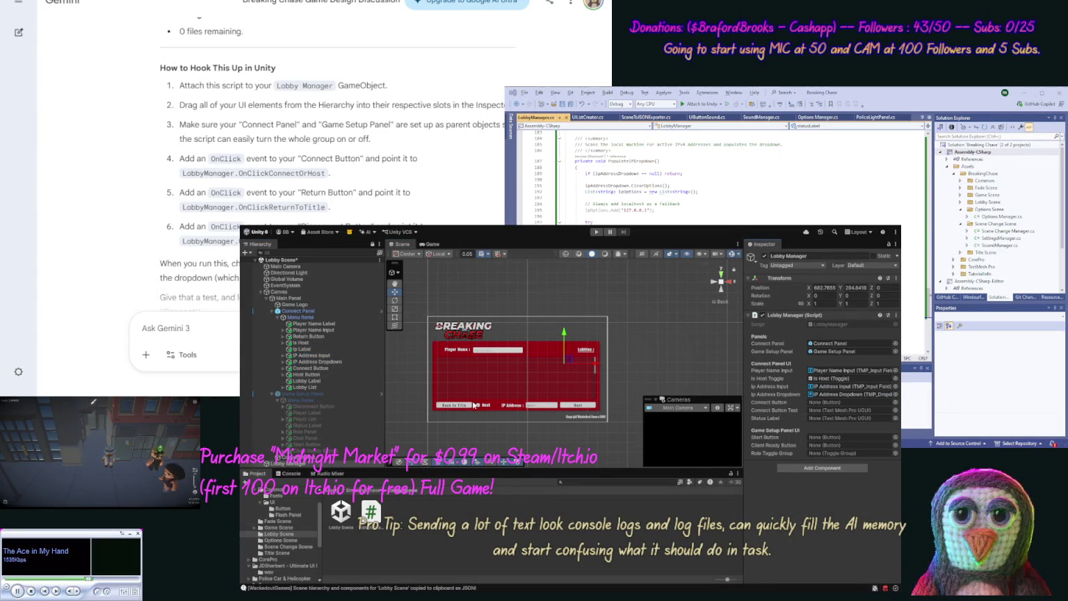
left_click(337, 368)
mouse_move(337, 372)
left_mouse_down()
mouse_move(724, 407)
mouse_move(810, 403)
left_mouse_up()
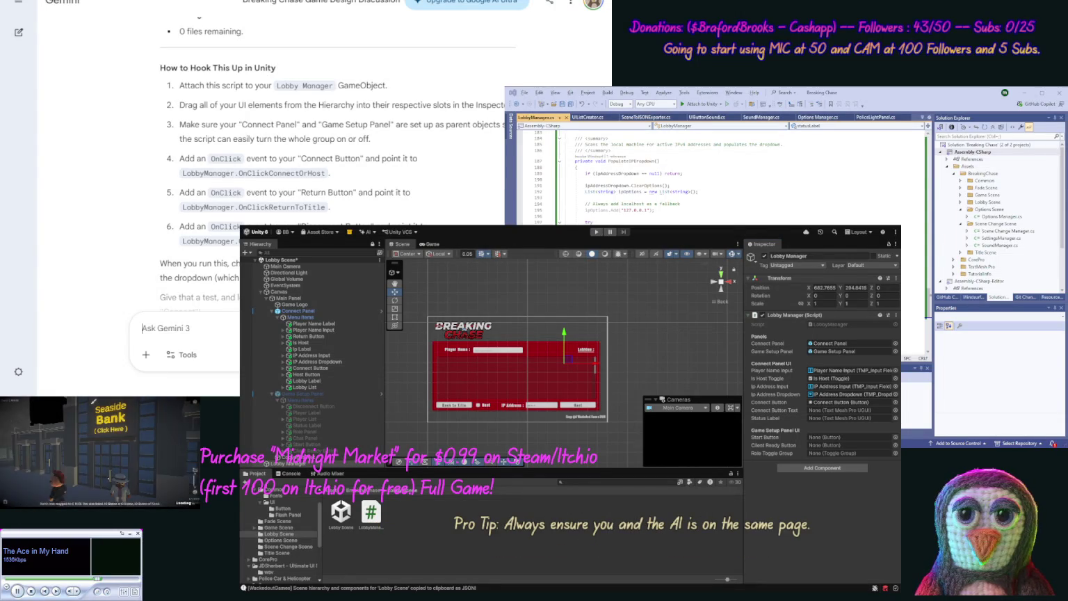
- Ask Gemini how to switch between separate Connect and Host buttons based on Is Host
type("We have two buttons on o")
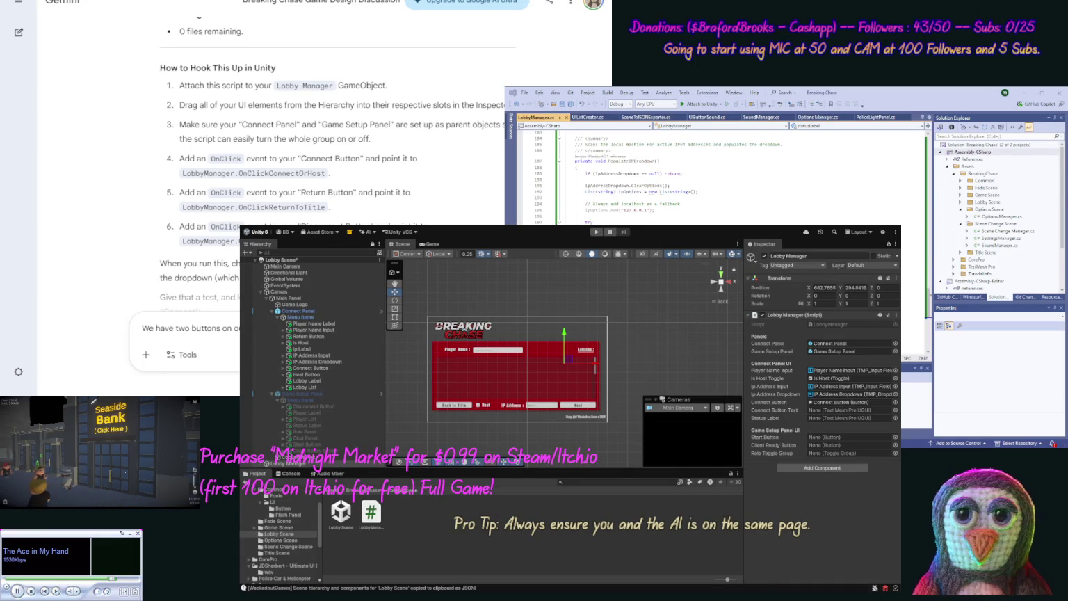
type("b")
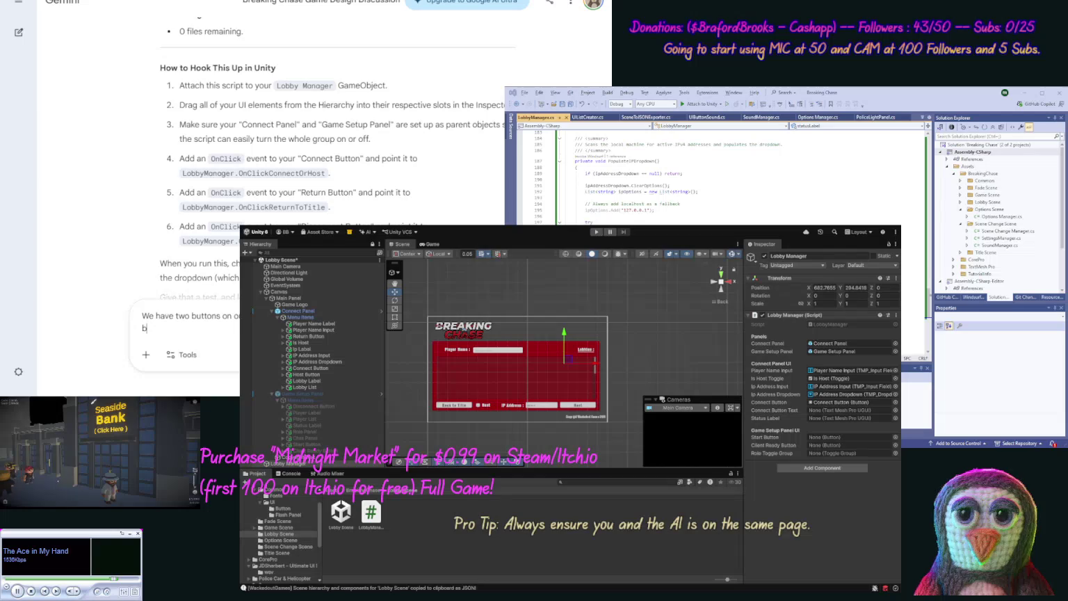
type("e able to")
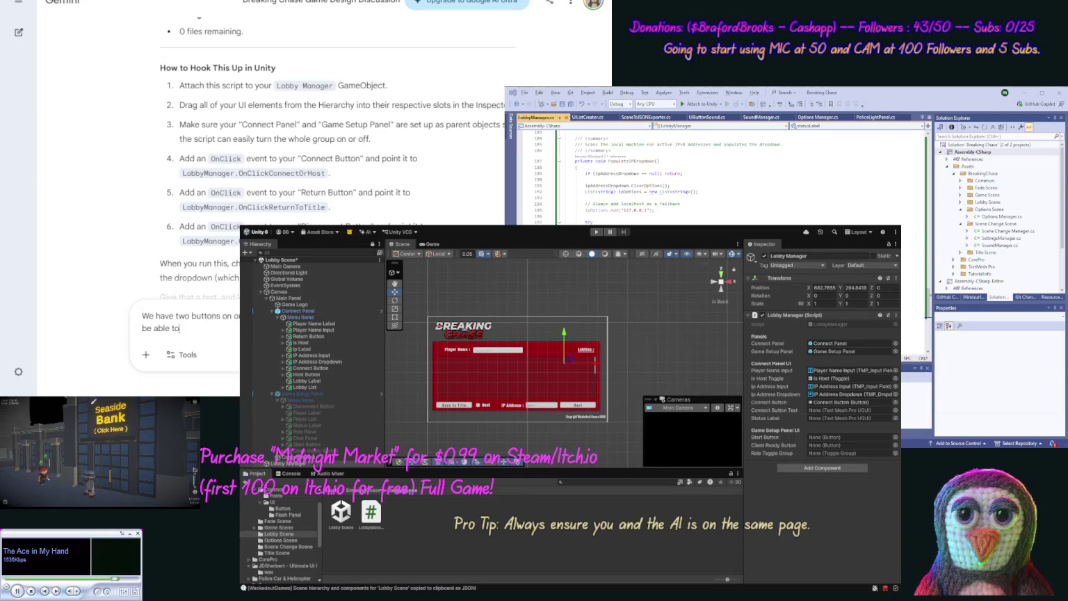
type(" switch")
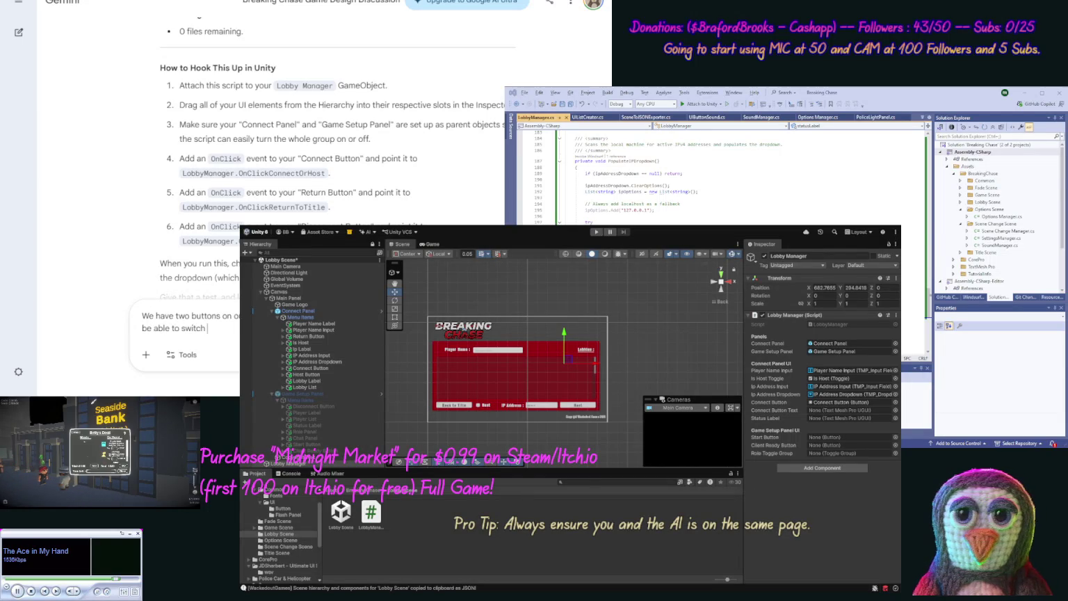
type("sed o")
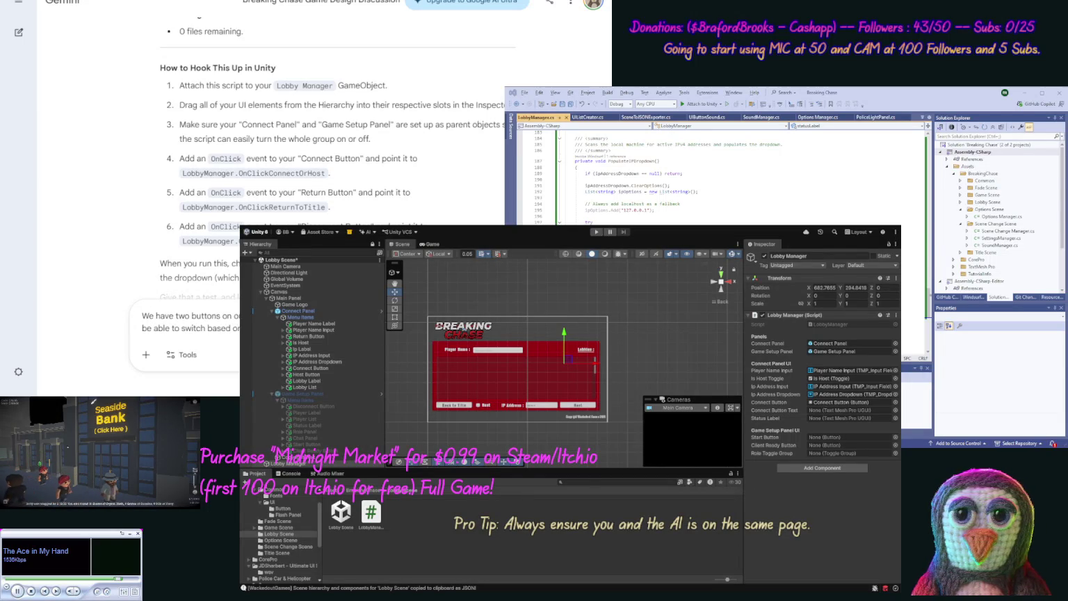
key("Return")
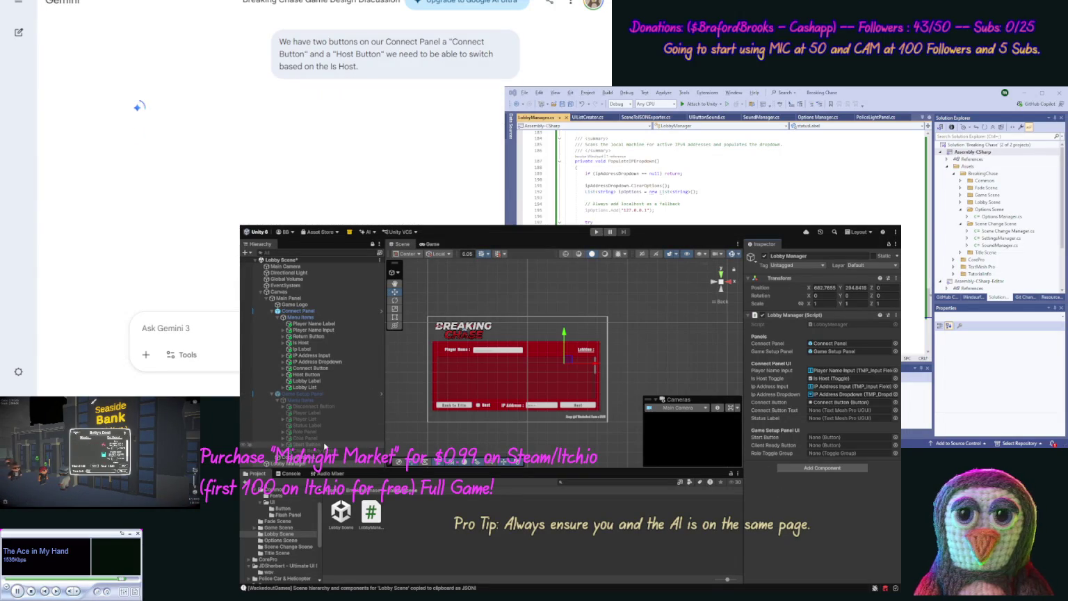
- Assign Start Button, Client Ready Button and Role Panel to Lobby Manager's matching Inspector fields
mouse_move(324, 446)
left_mouse_down()
mouse_move(856, 449)
mouse_move(844, 440)
left_mouse_up()
left_click_drag(770, 448, 769, 446)
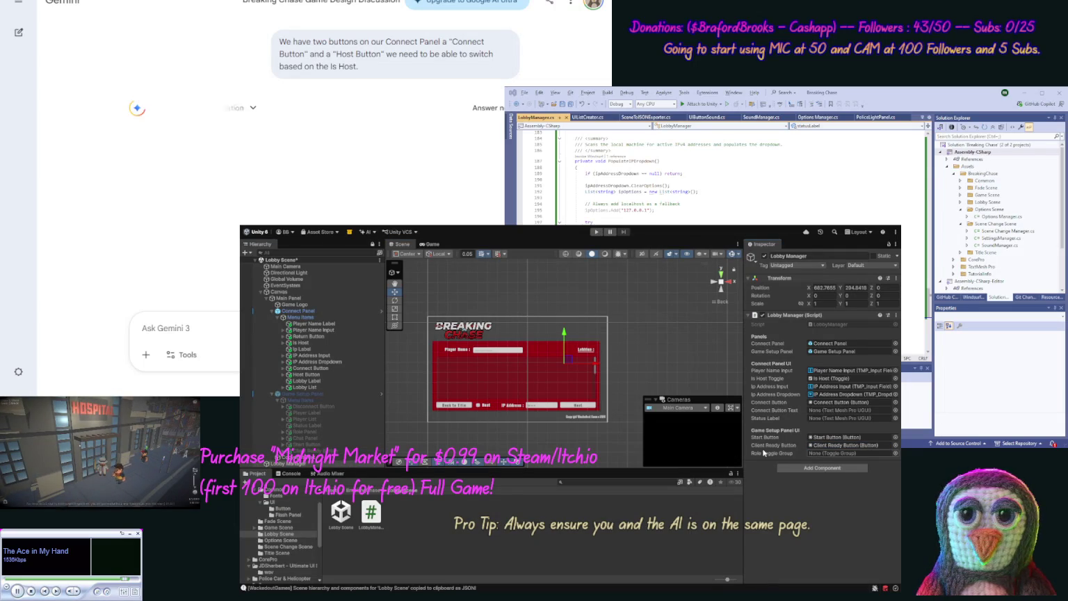
mouse_move(310, 435)
left_mouse_down()
mouse_move(813, 445)
mouse_move(831, 456)
left_mouse_up()
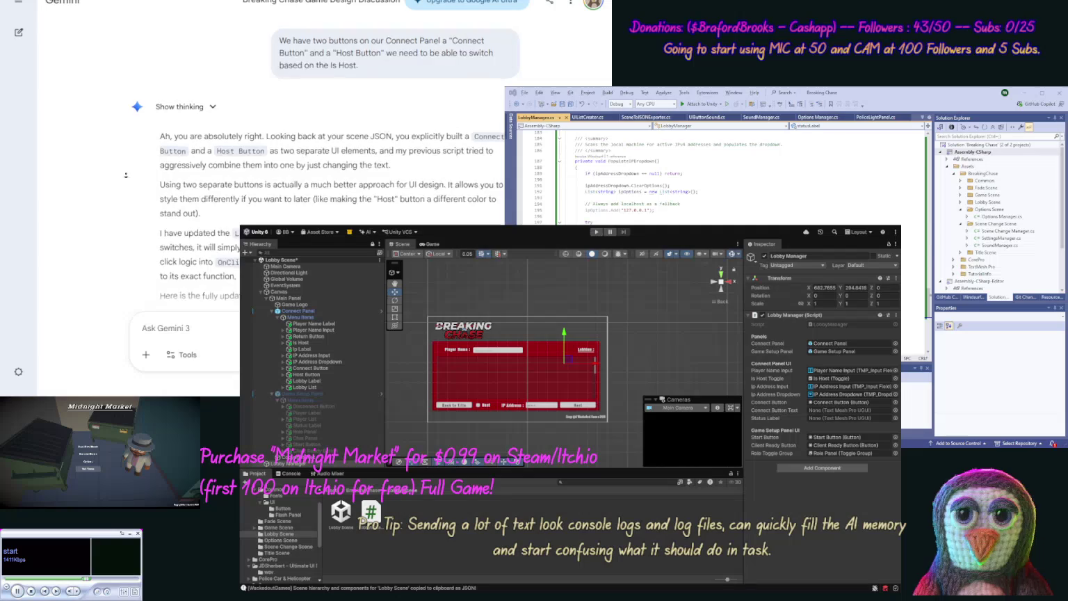
- Replace LobbyManager.cs in Visual Studio with Gemini's updated script adding Host Button and Status Label
scroll(108, 187, "down", 2)
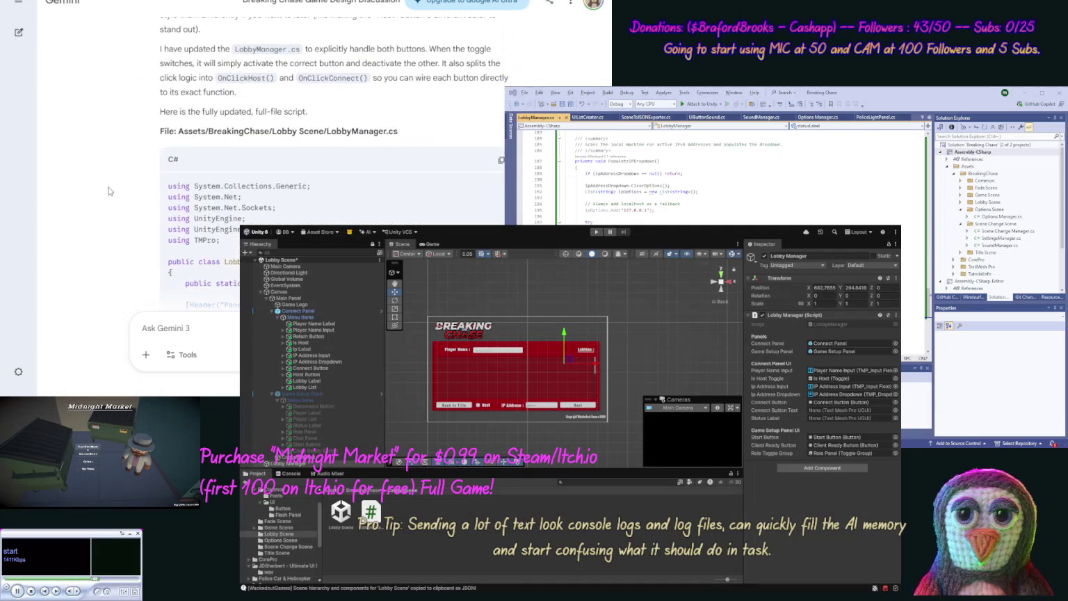
left_click(500, 160)
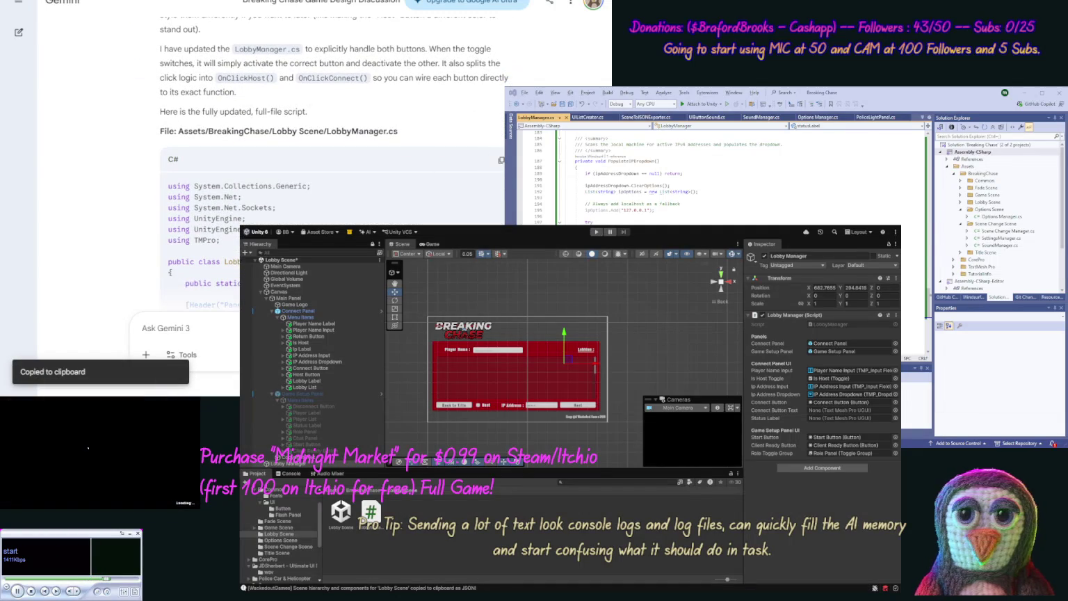
left_click(627, 221)
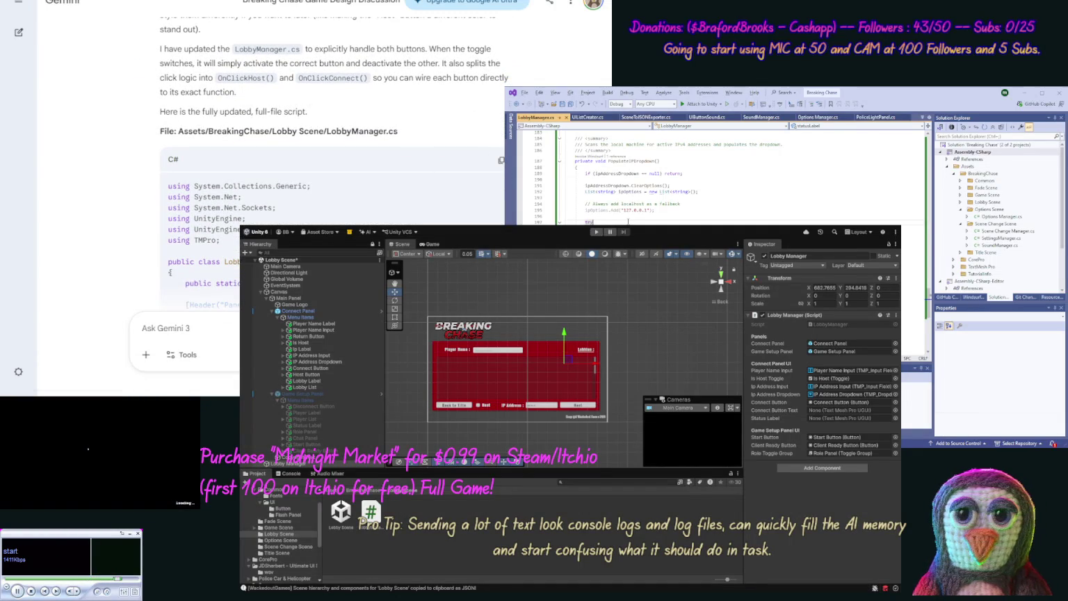
key("ctrl+a")
key("ctrl+v")
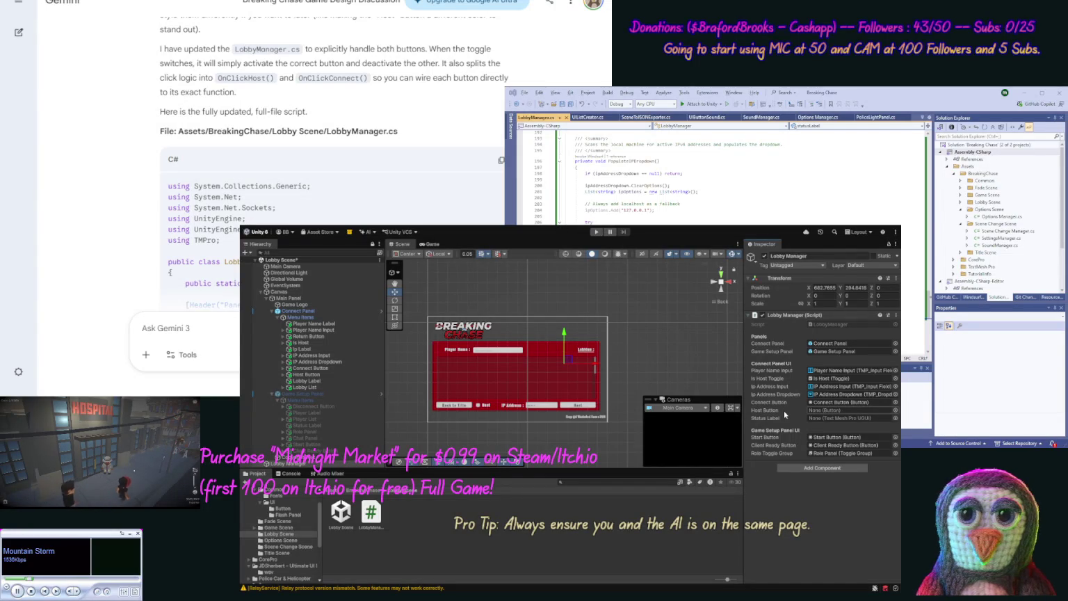
- Link the Host Button and Status Label objects to Lobby Manager's Host Button and Status Label fields
left_click(320, 375)
left_click_drag(320, 379, 850, 411)
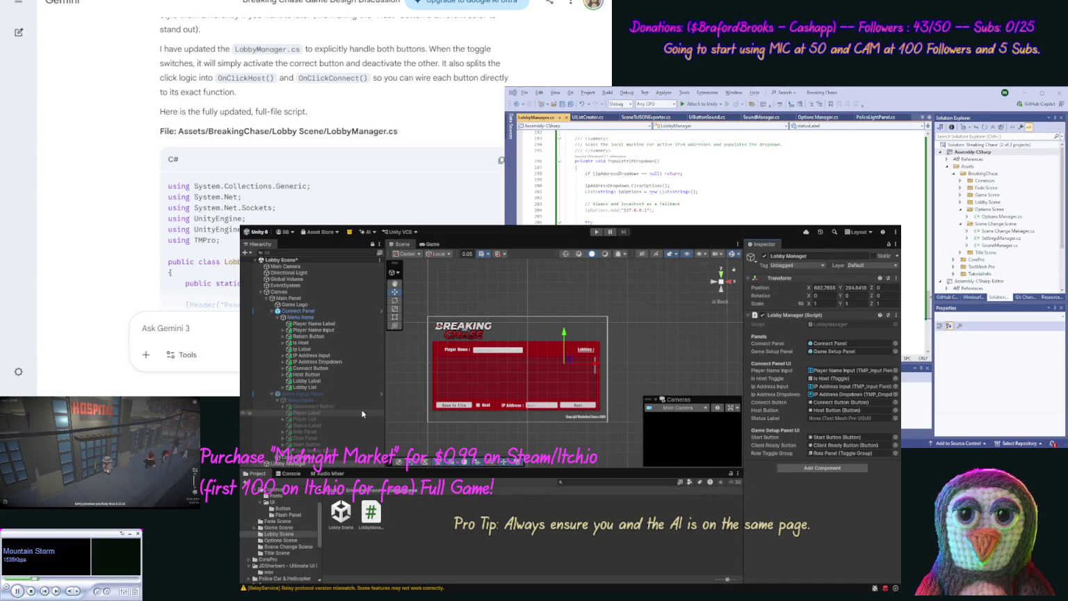
left_click_drag(337, 422, 835, 424)
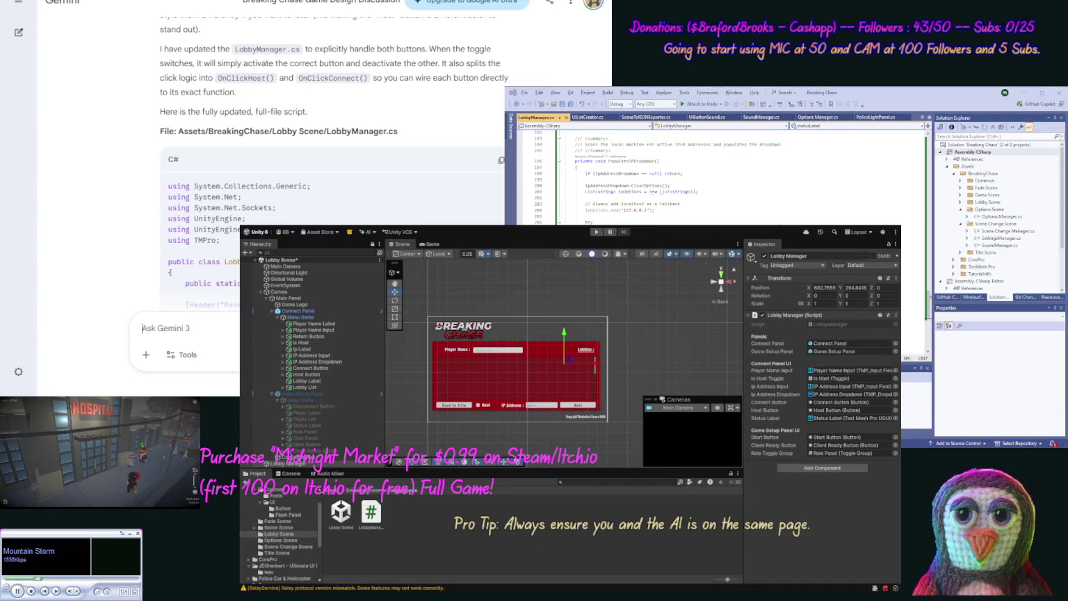
type("Also our Status Label is on")
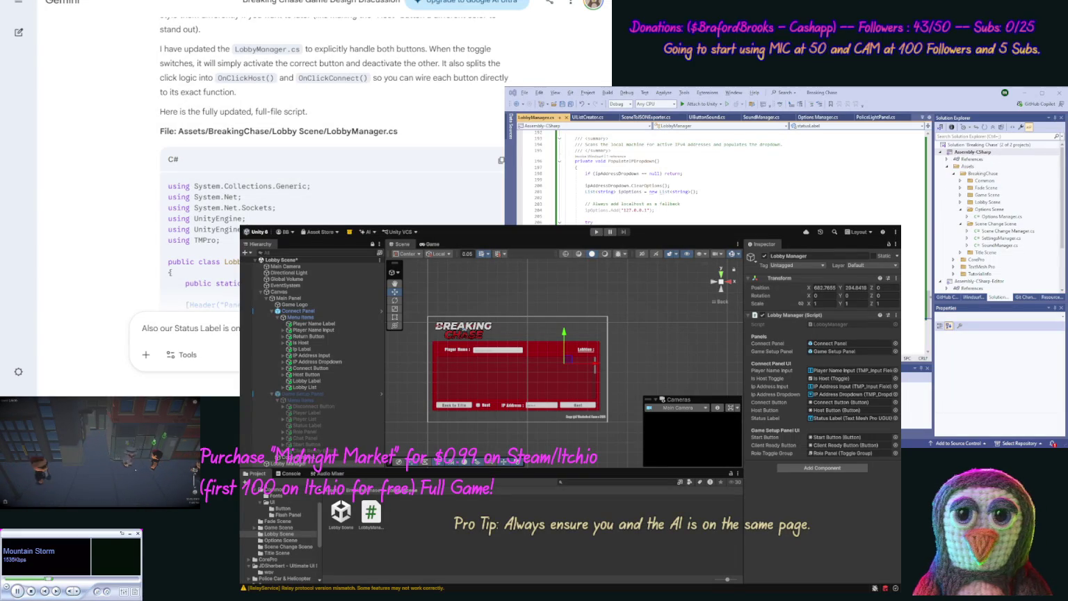
- Ask Gemini to make the Status Label show which people are connected and the connected address
type("people are con")
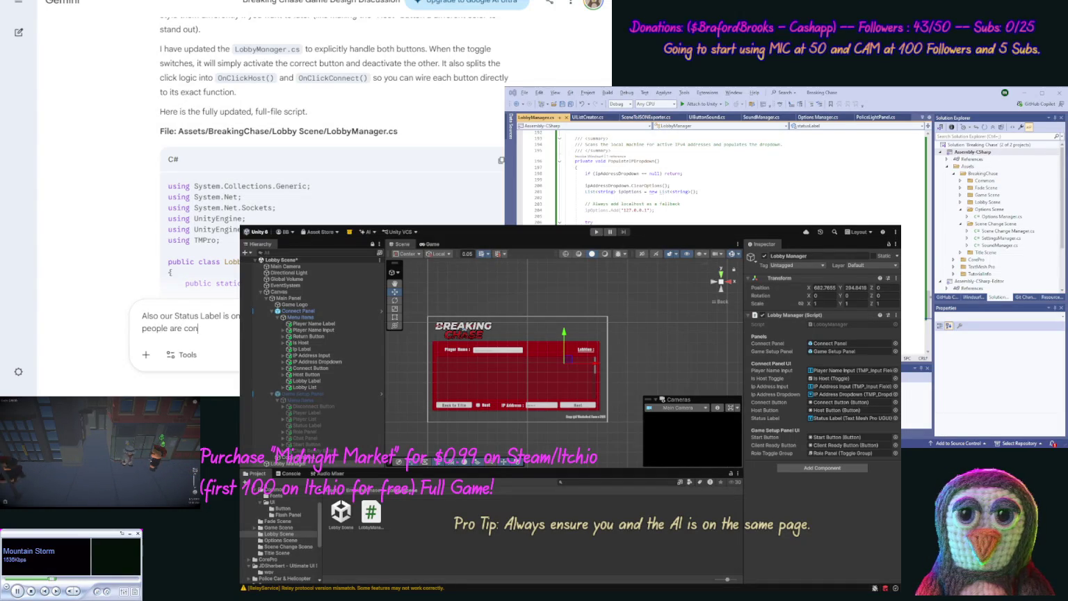
type("nected (")
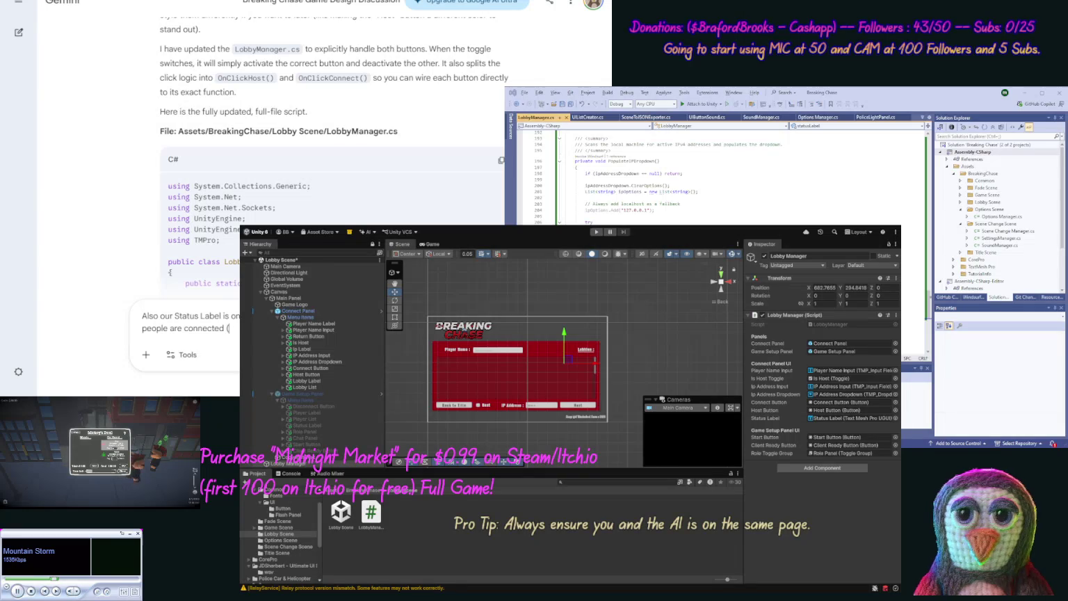
type("m")
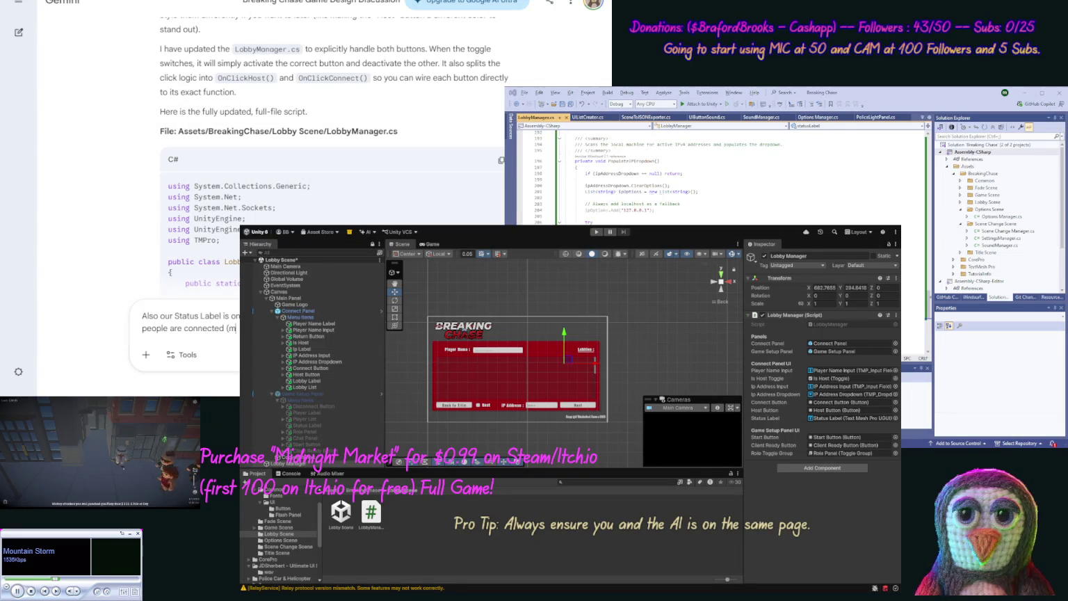
type("a")
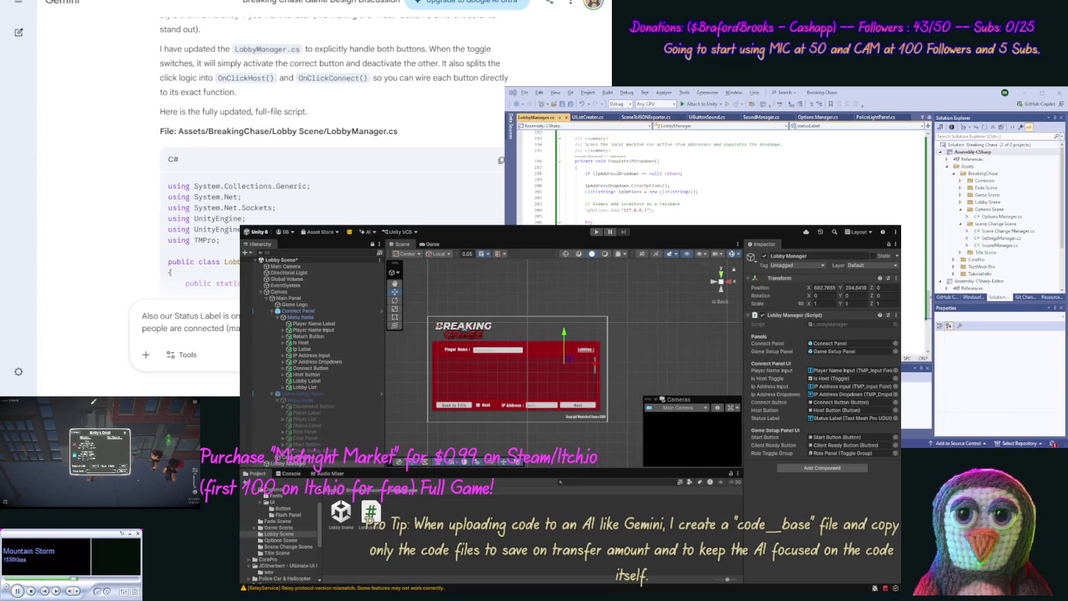
type("con")
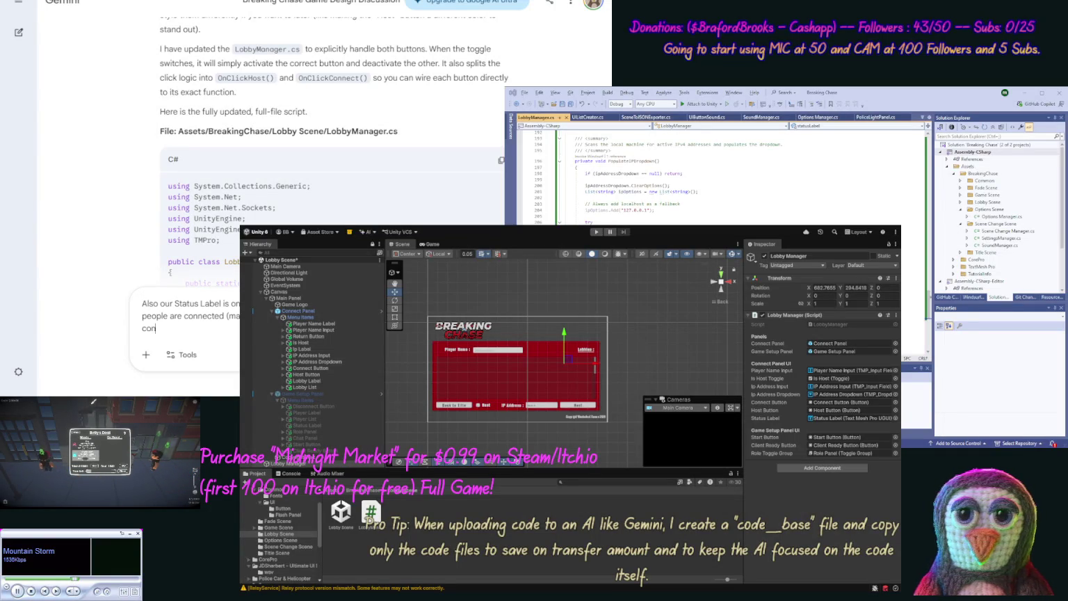
type("nected t")
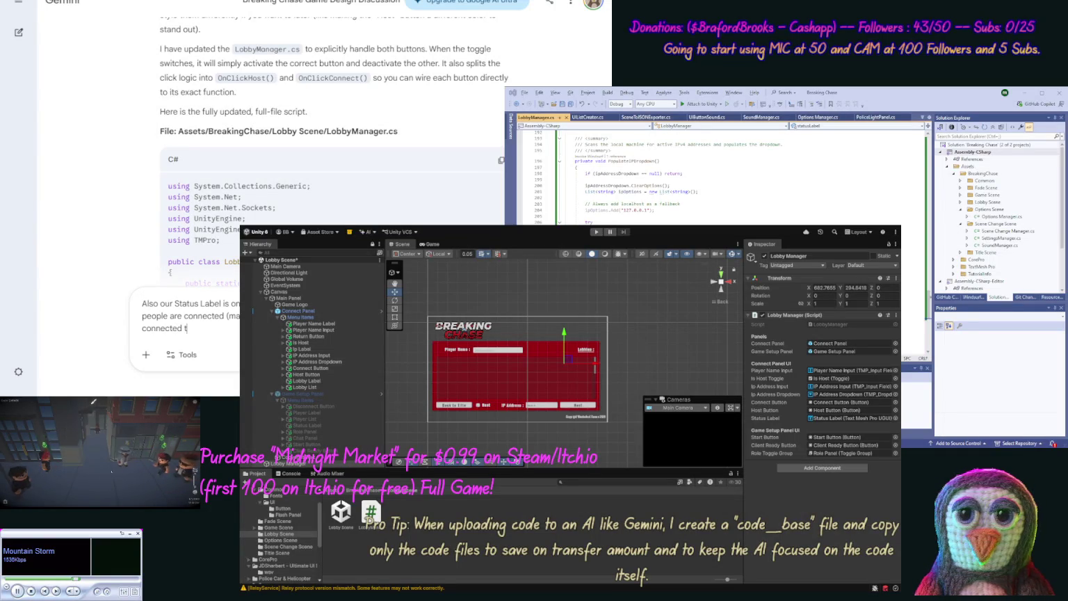
type("o address")
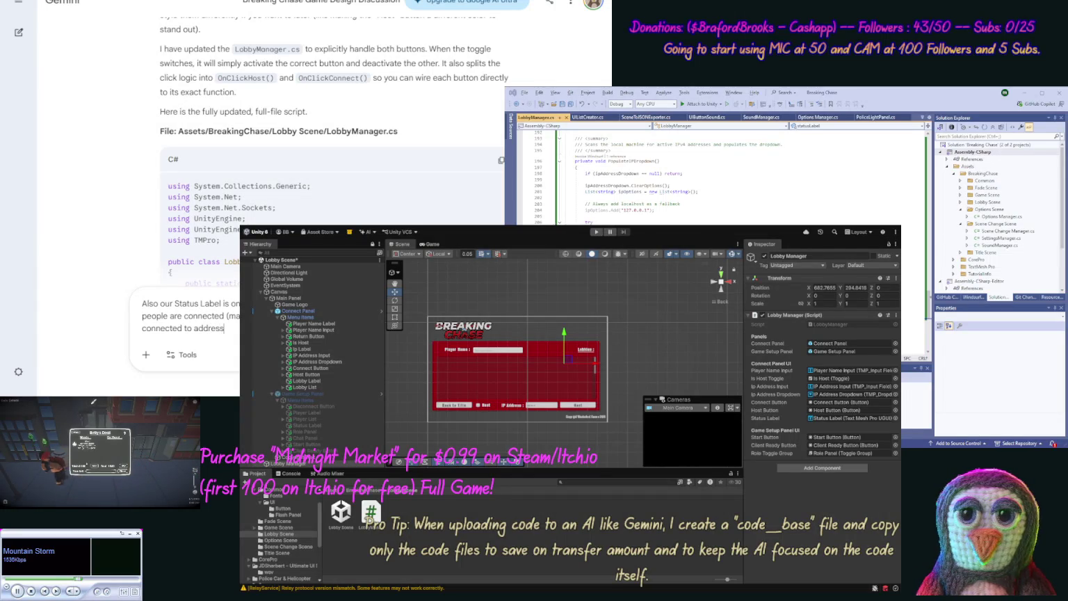
type(" wit")
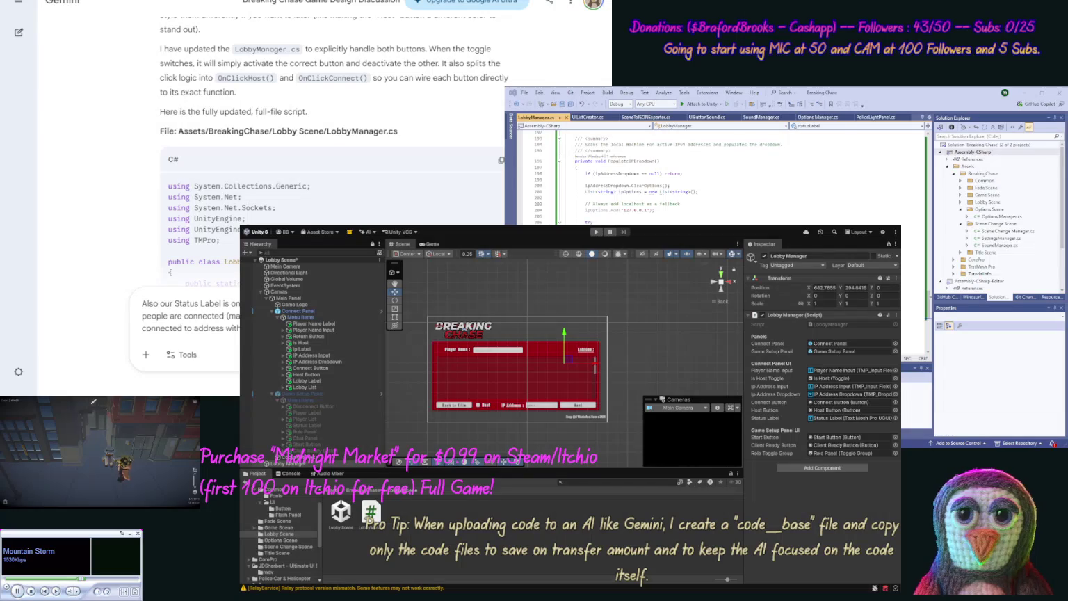
key("BackSpace")
key("BackSpace")
key("BackSpace")
type(".")
key("Return")
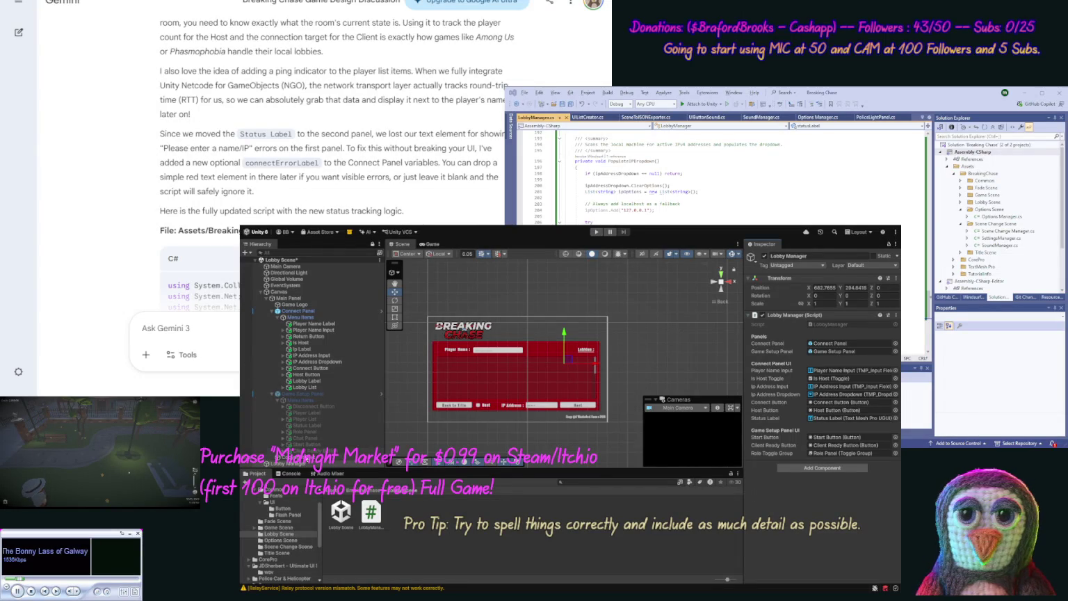
- Duplicate Status Label under Connect Panel's Menu Items and rename the copy connectErrorLabel
left_click(309, 424)
key("ctrl+d")
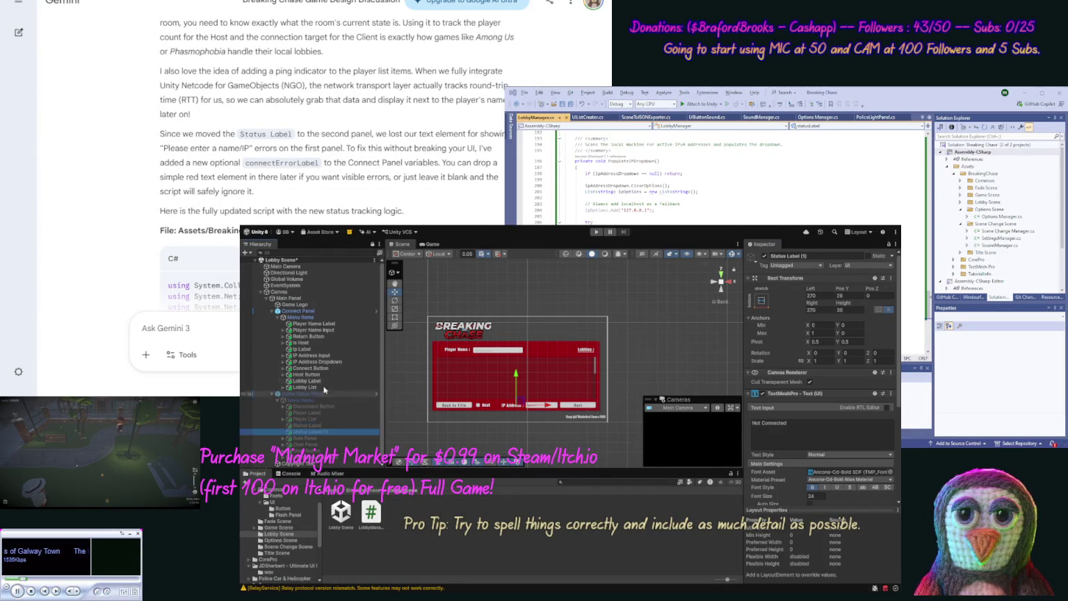
mouse_move(320, 418)
left_mouse_down()
mouse_move(330, 367)
mouse_move(328, 389)
left_mouse_up()
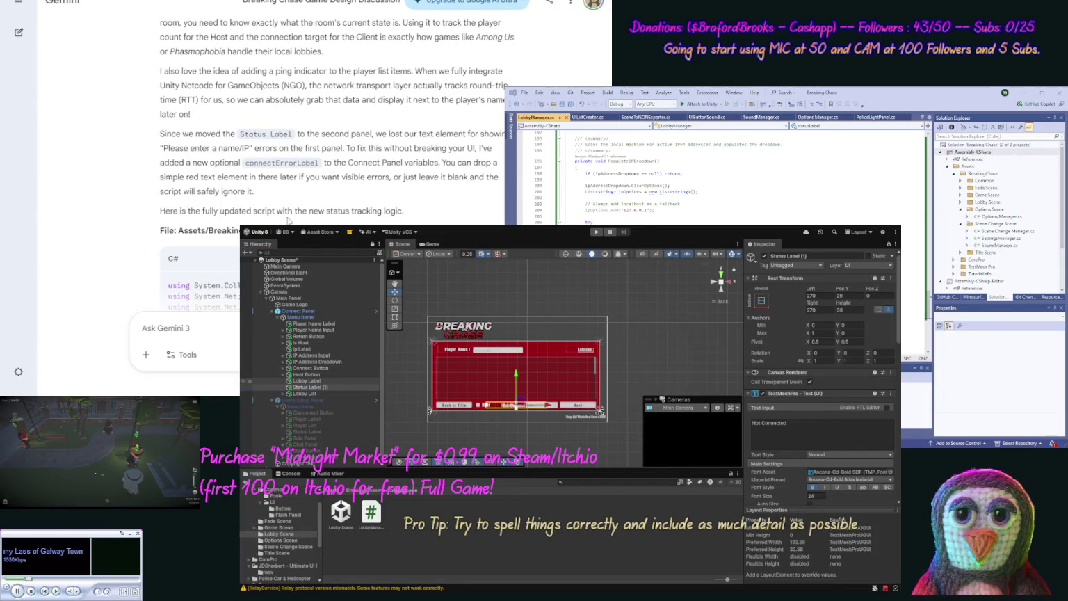
double_click(279, 163)
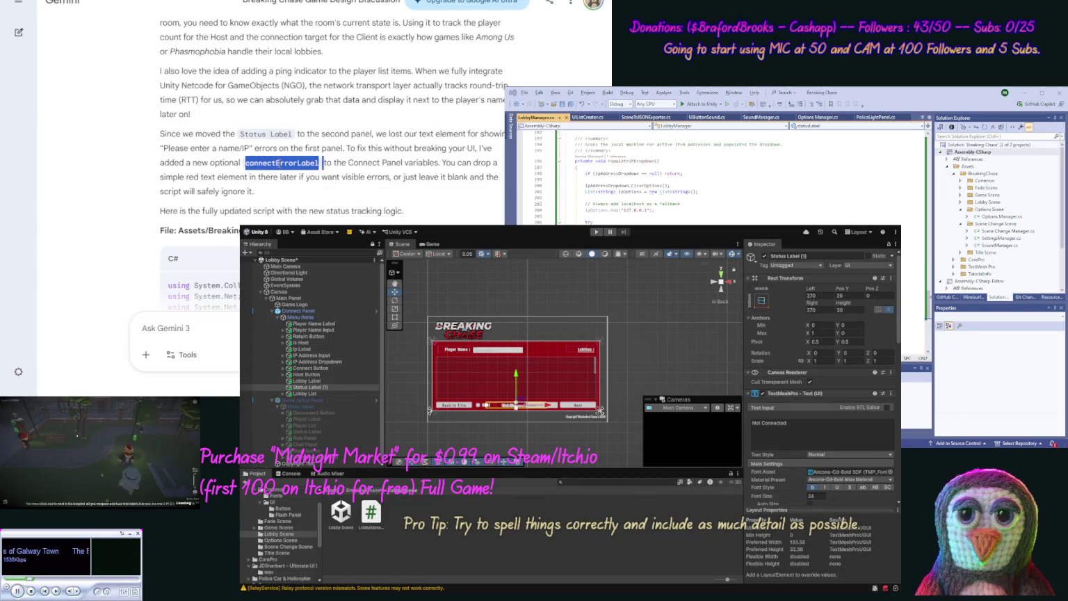
left_click(456, 445)
left_click(820, 255)
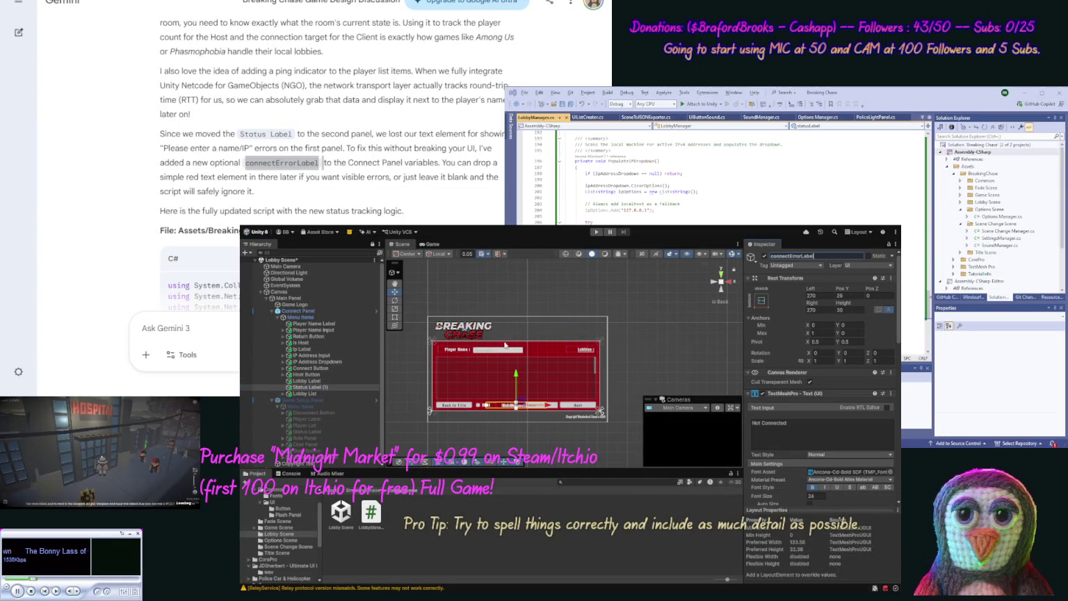
- Move connectErrorLabel up near the top of the Connect Panel
left_click_drag(516, 373, 517, 318)
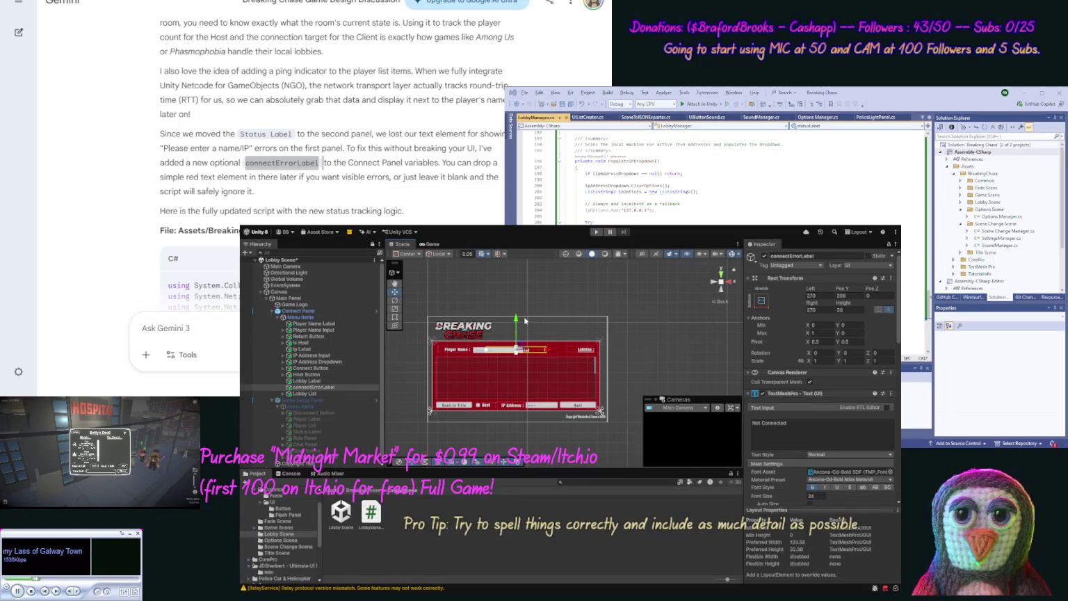
left_click_drag(551, 349, 580, 352)
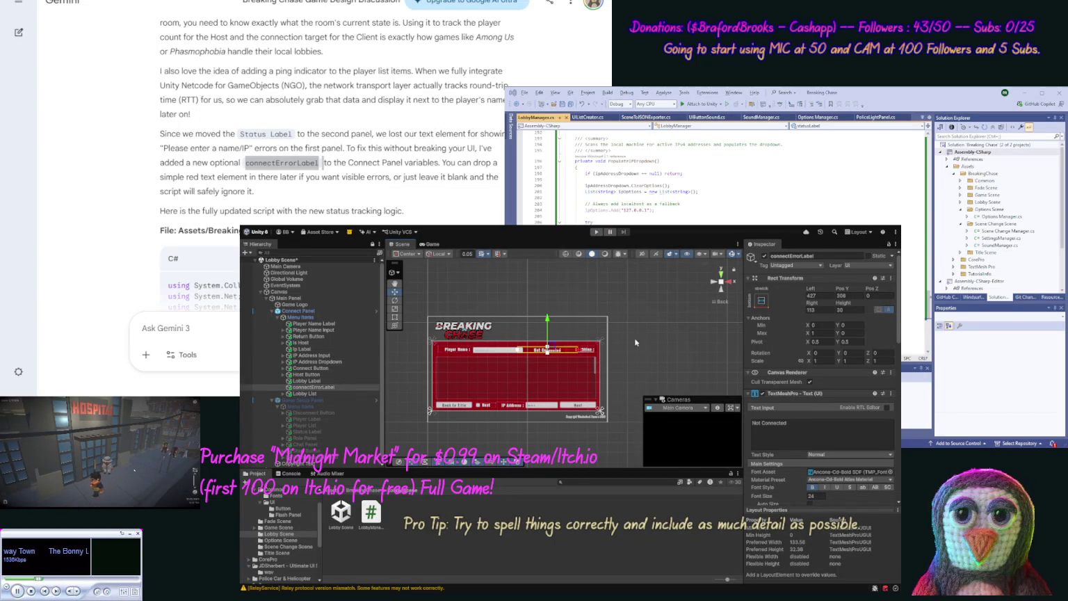
left_click(821, 298)
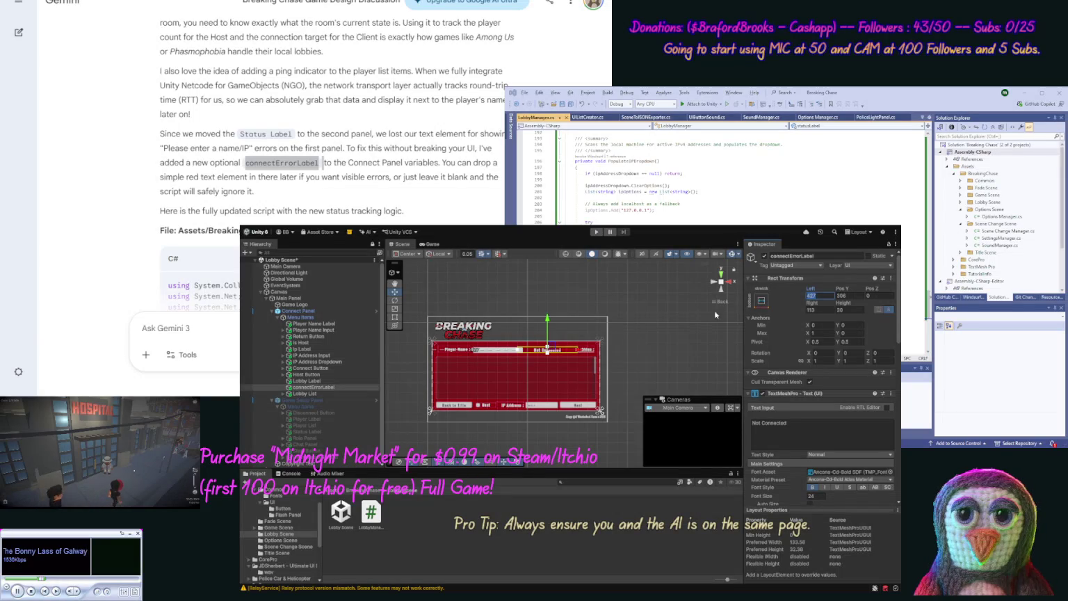
left_click(327, 387)
- Anchor connectErrorLabel to stretch across the panel top, with Left 480 and Right 110
left_click(760, 306)
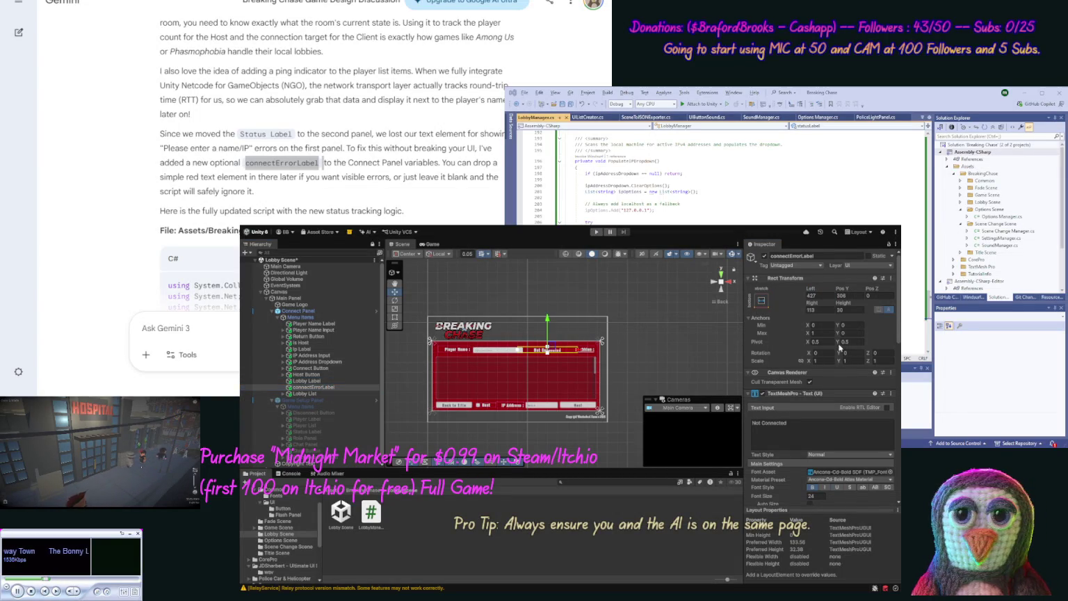
left_click(821, 296)
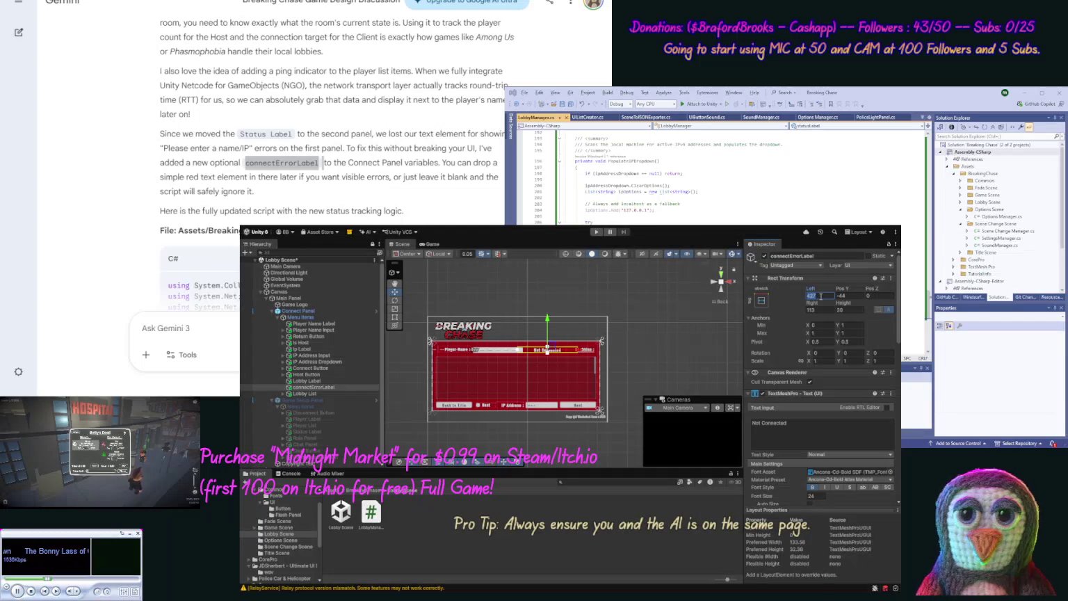
type("500")
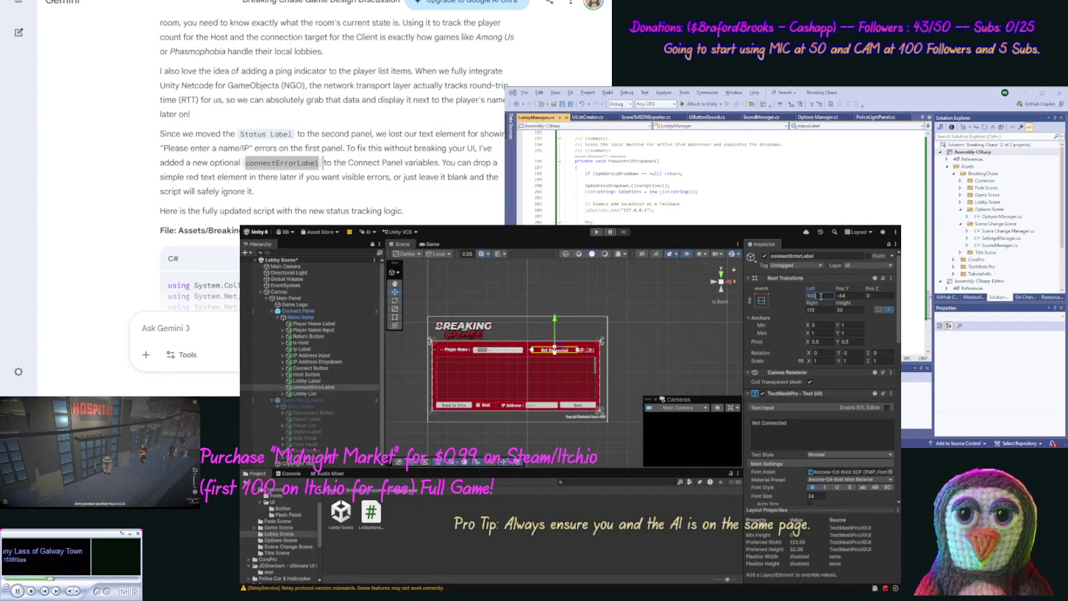
key("BackSpace")
key("BackSpace")
key("BackSpace")
type("450")
key("Return")
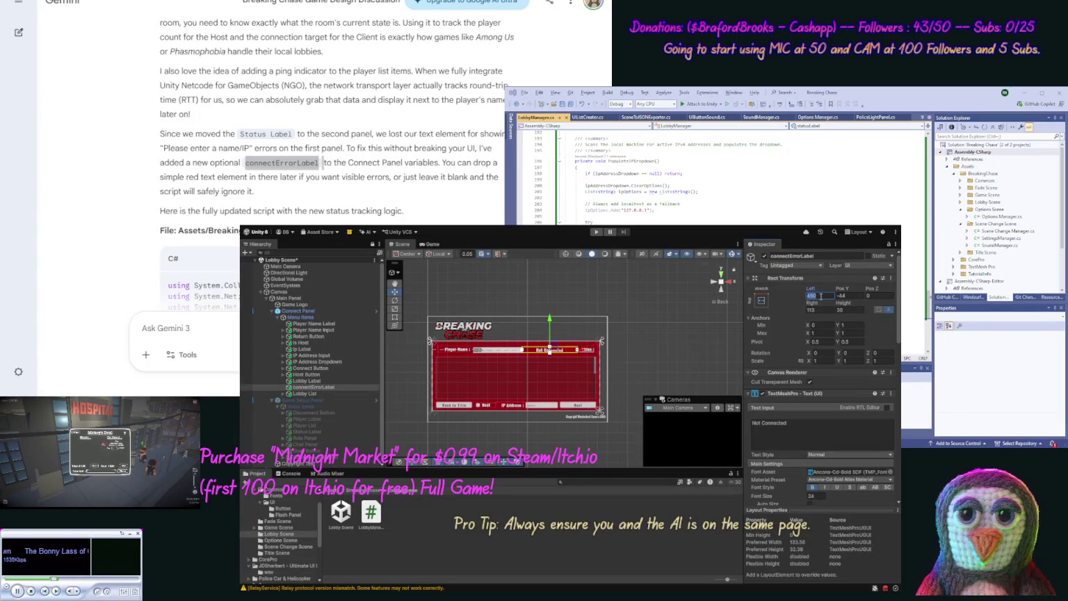
type("480")
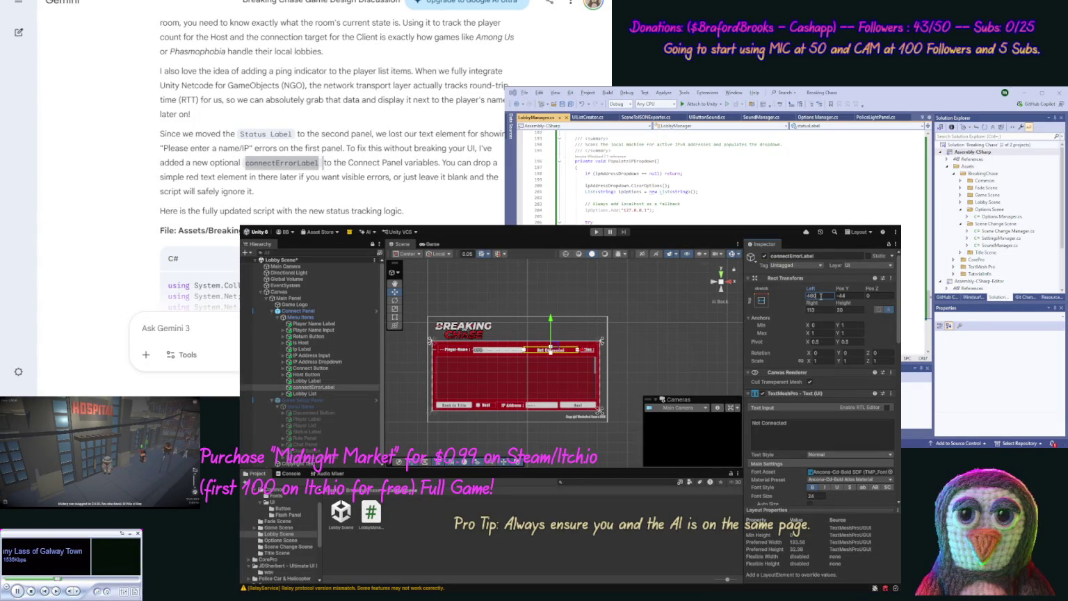
left_click(821, 311)
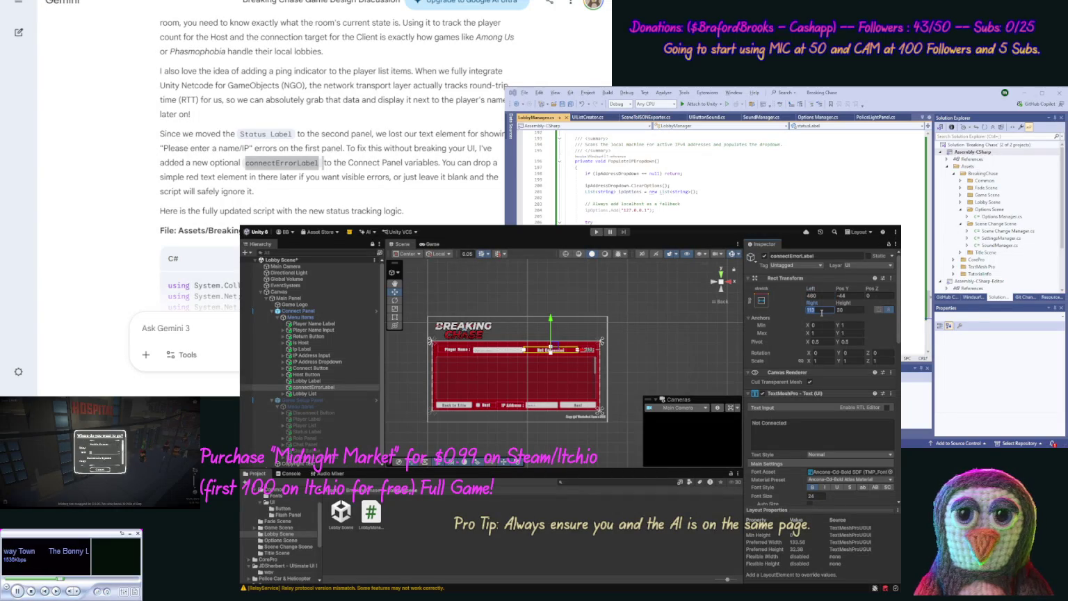
type("130")
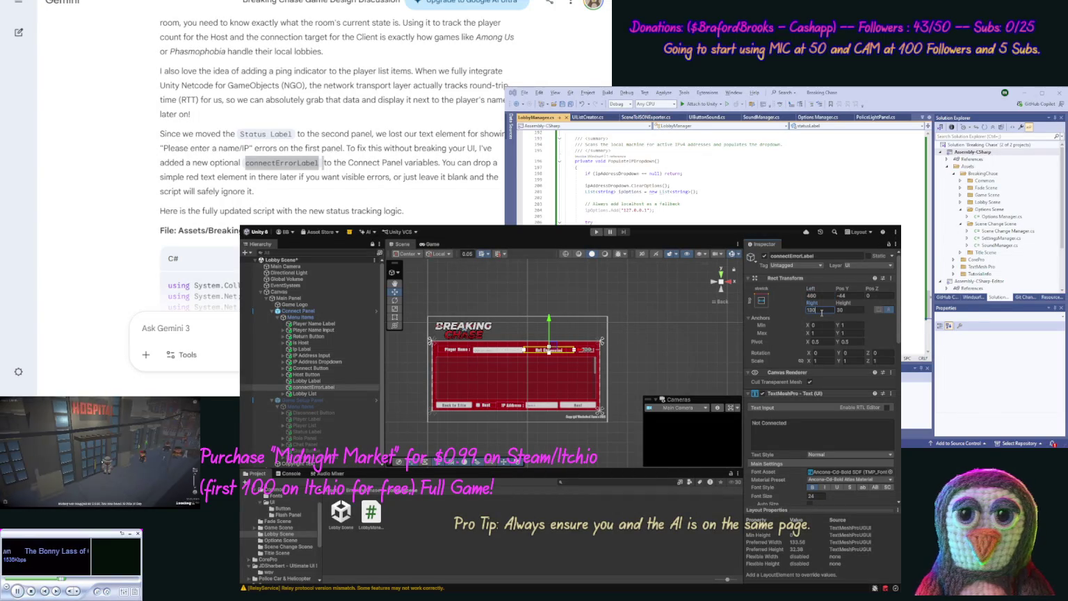
type("120")
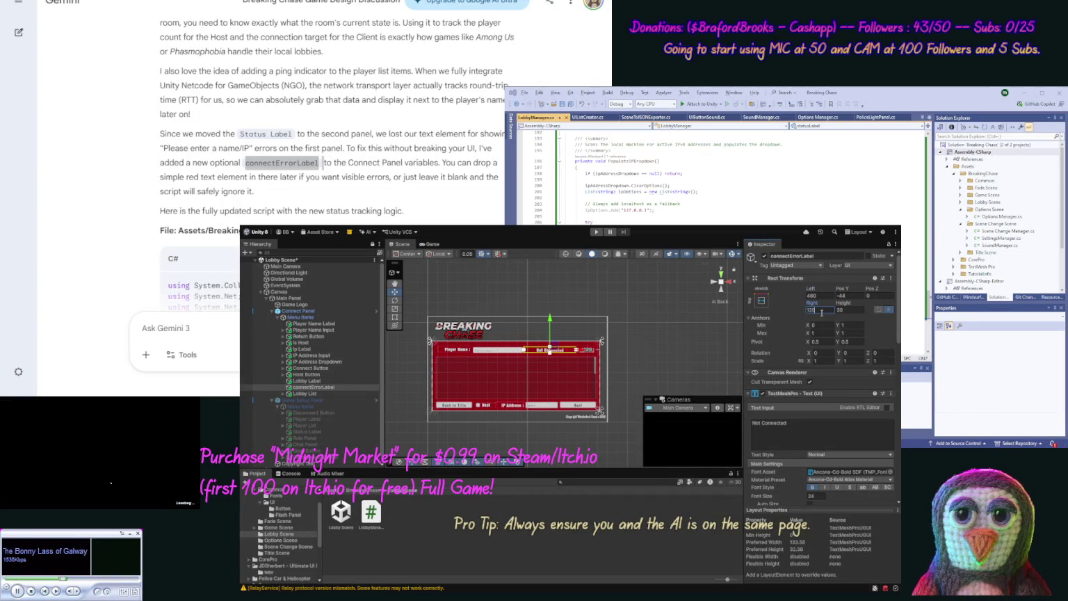
type("110")
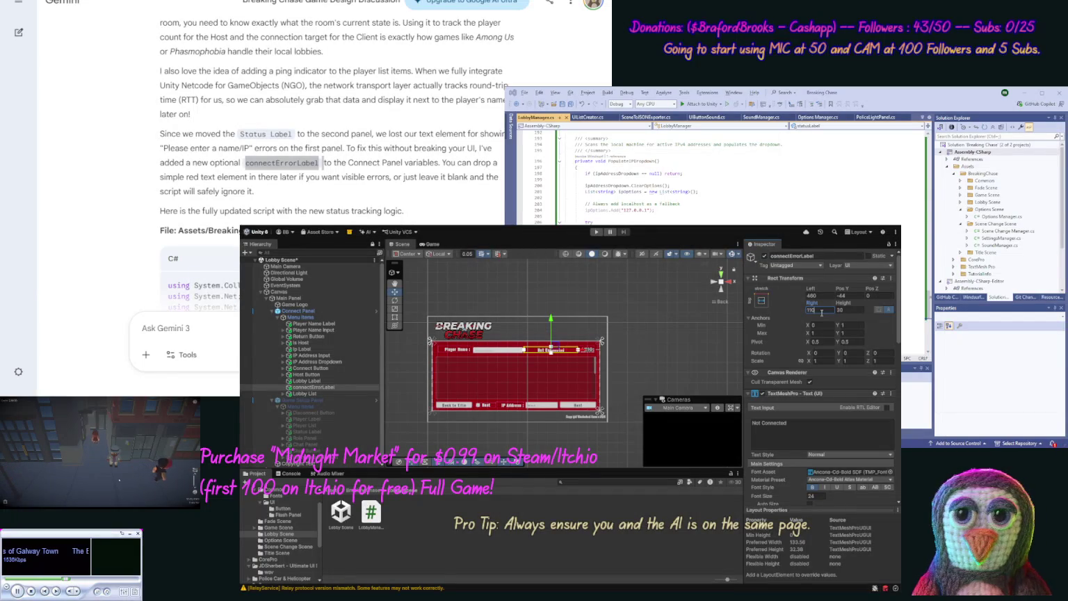
left_click(680, 359)
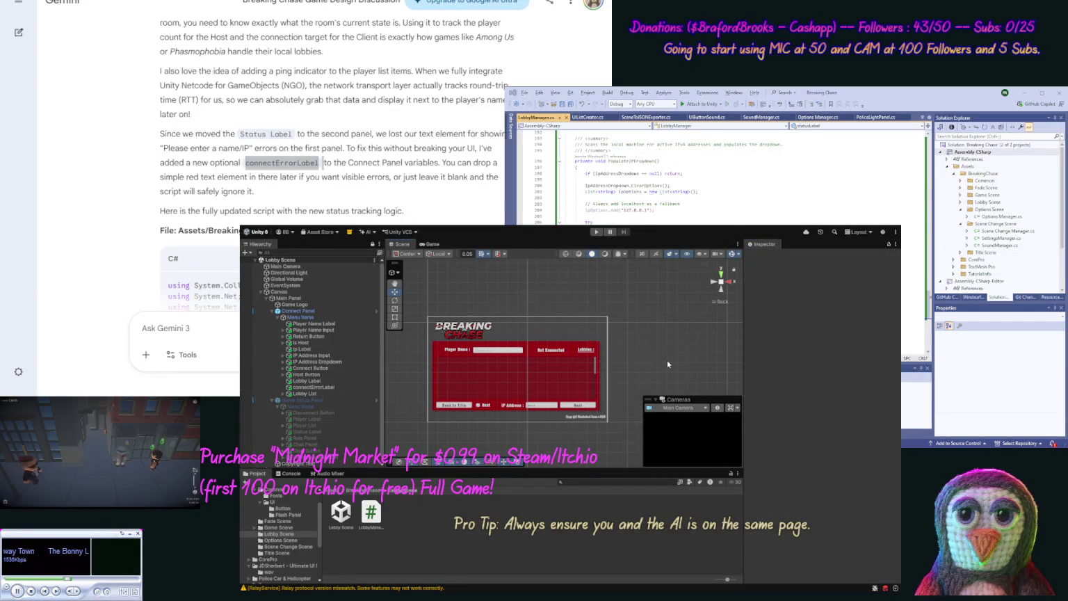
- Clear the label's 'Not Connected' text and rename the object to Connect Error Label
left_click(557, 351)
triple_click(791, 423)
key("BackSpace")
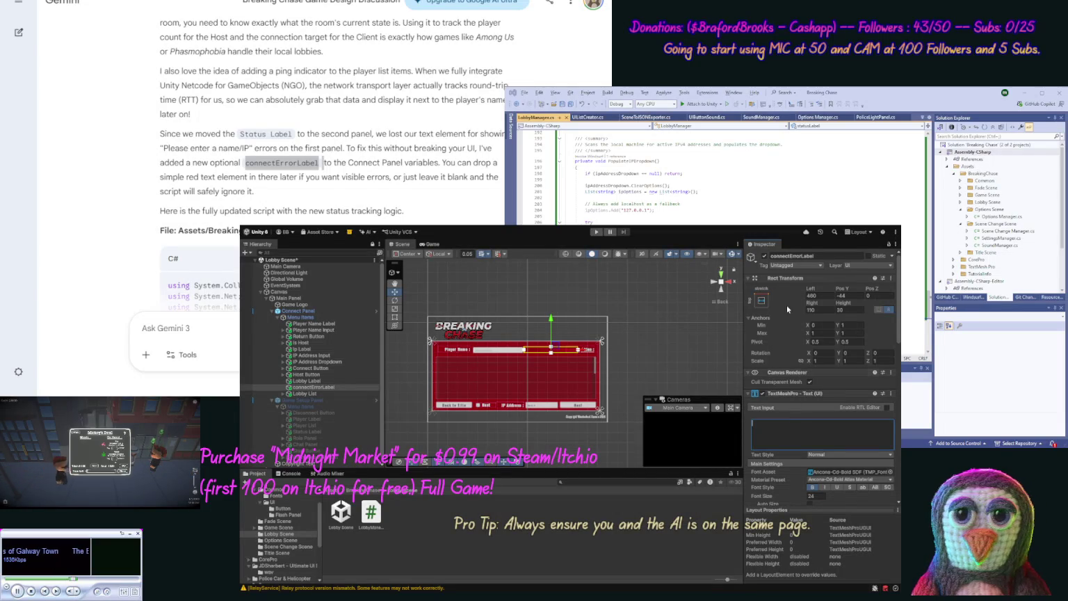
left_click(793, 258)
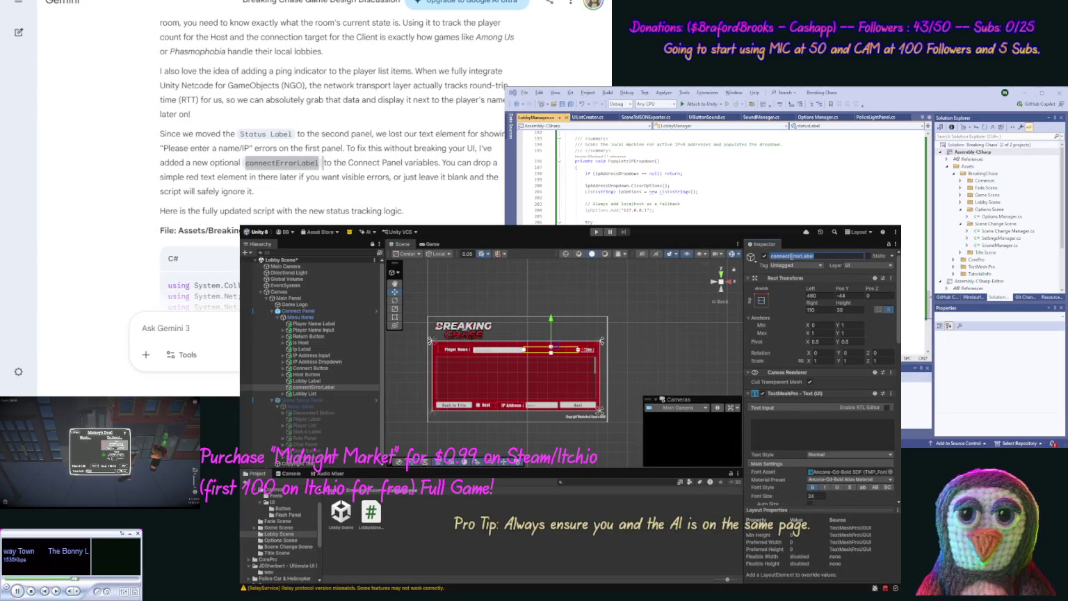
key("Home")
key("Delete")
type("C")
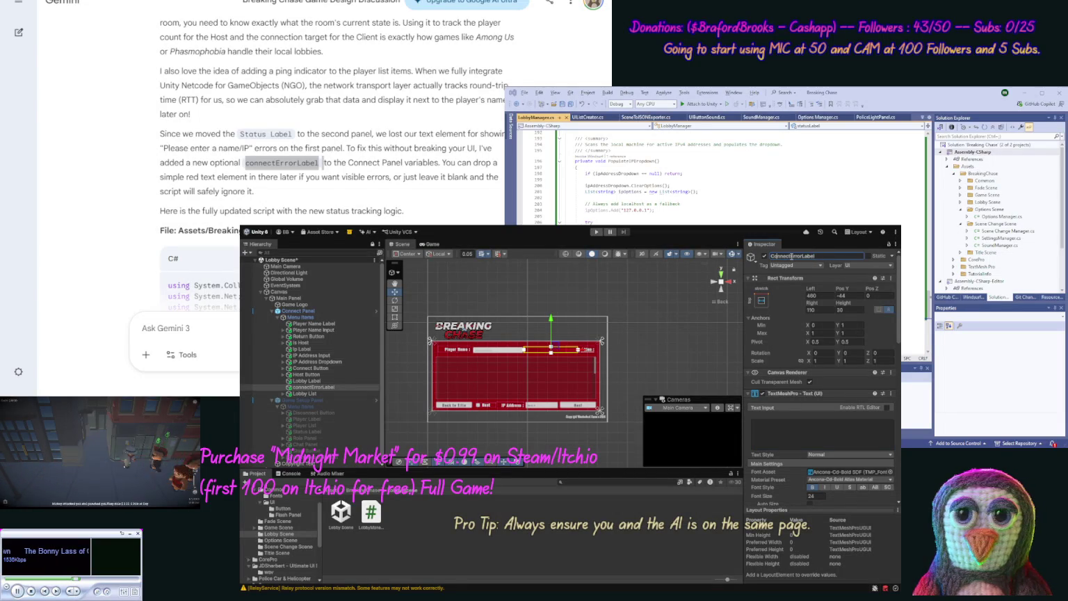
left_click(792, 256)
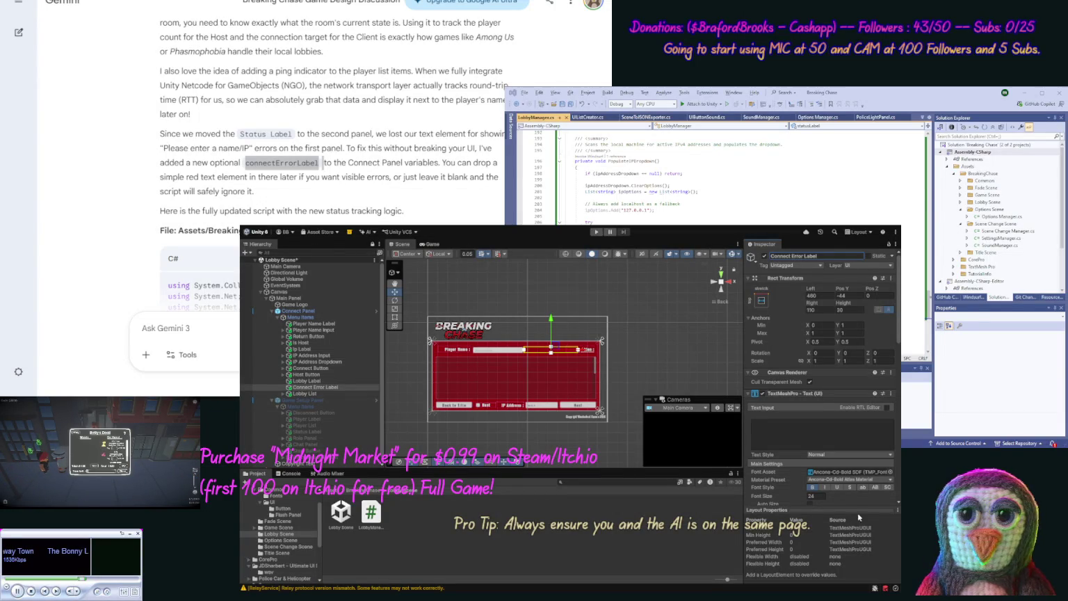
- Lower the label's font size and set its Rect Transform height to 60
left_click(812, 496)
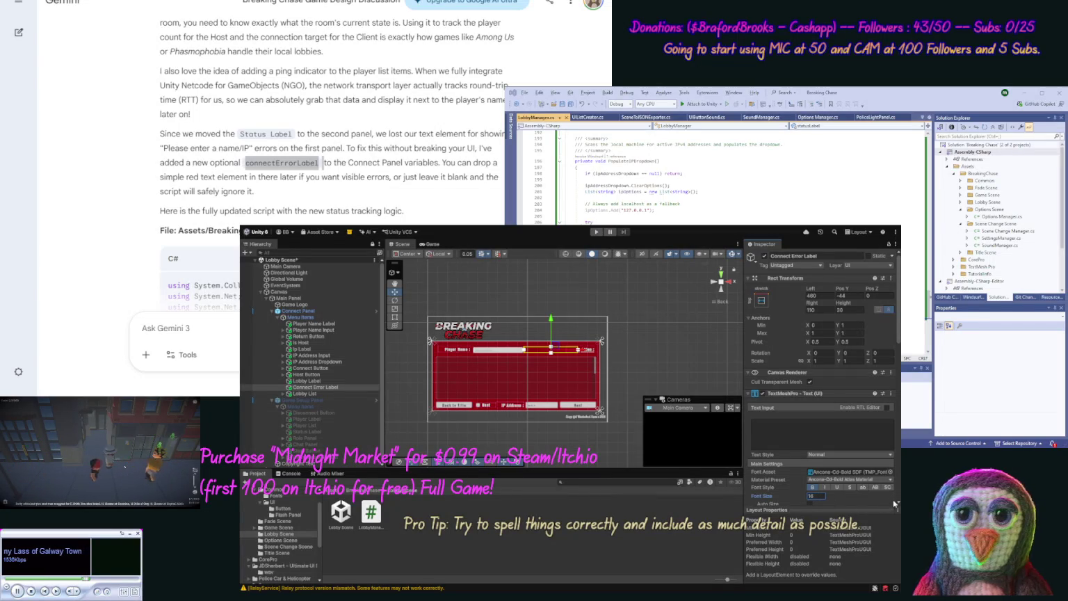
scroll(898, 505, "down", 4)
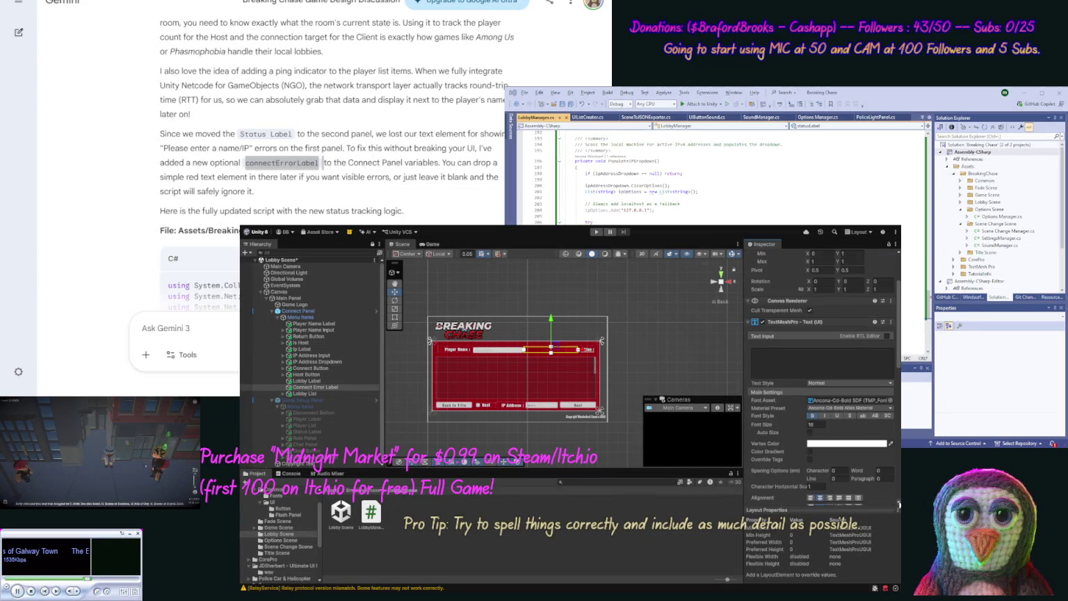
scroll(899, 505, "down", 3)
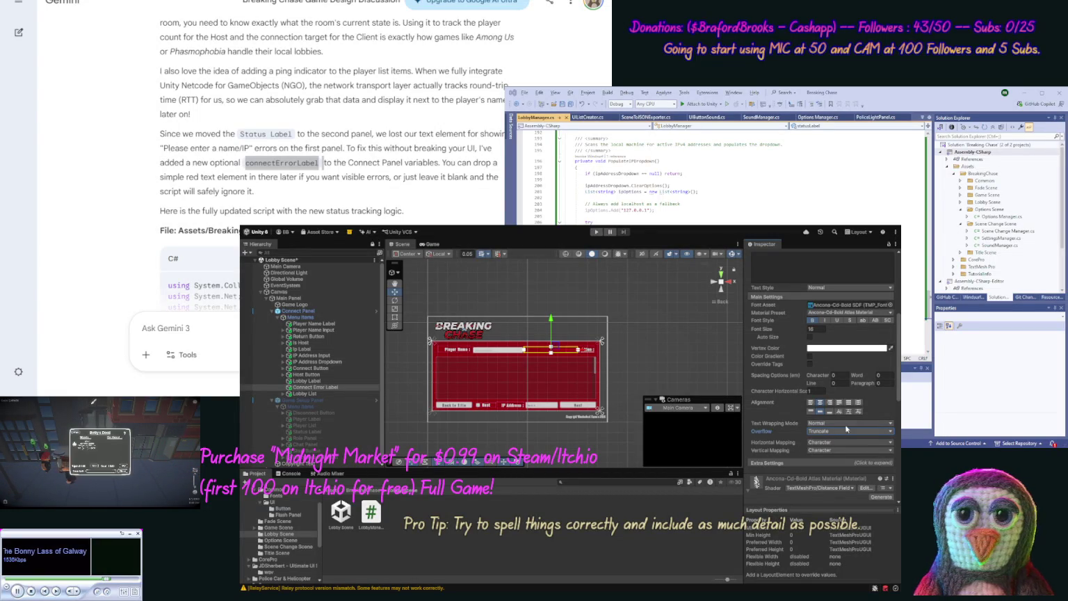
scroll(762, 432, "up", 2)
scroll(820, 390, "up", 4)
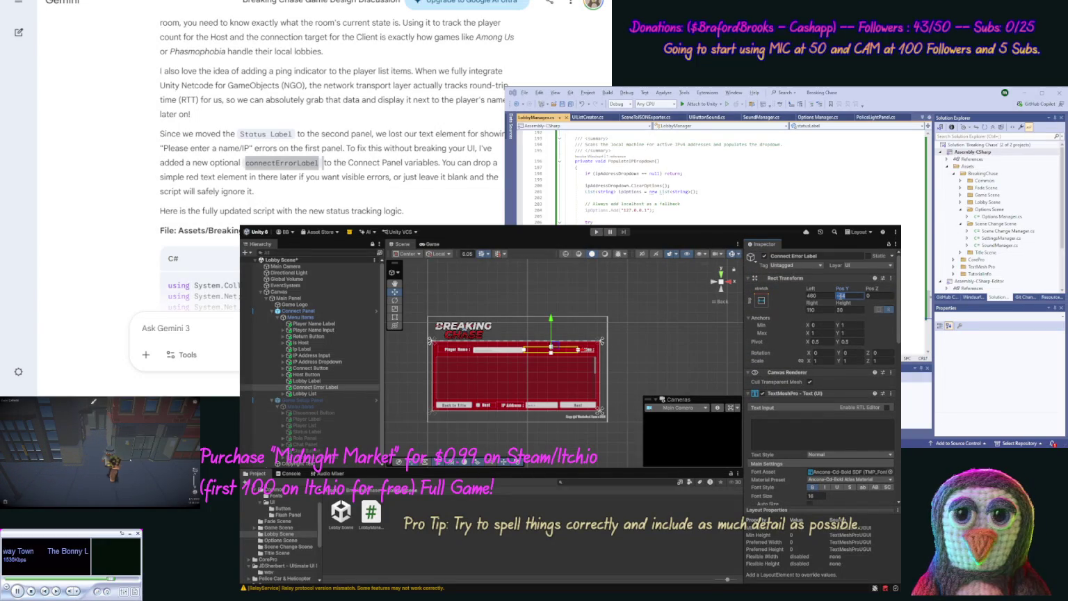
left_click(840, 310)
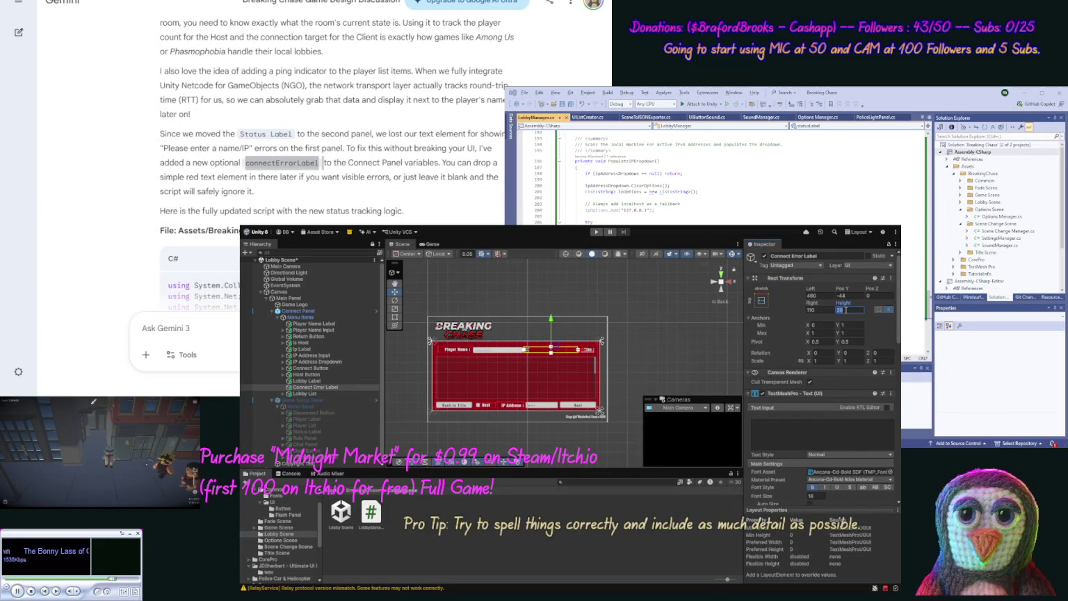
type("600")
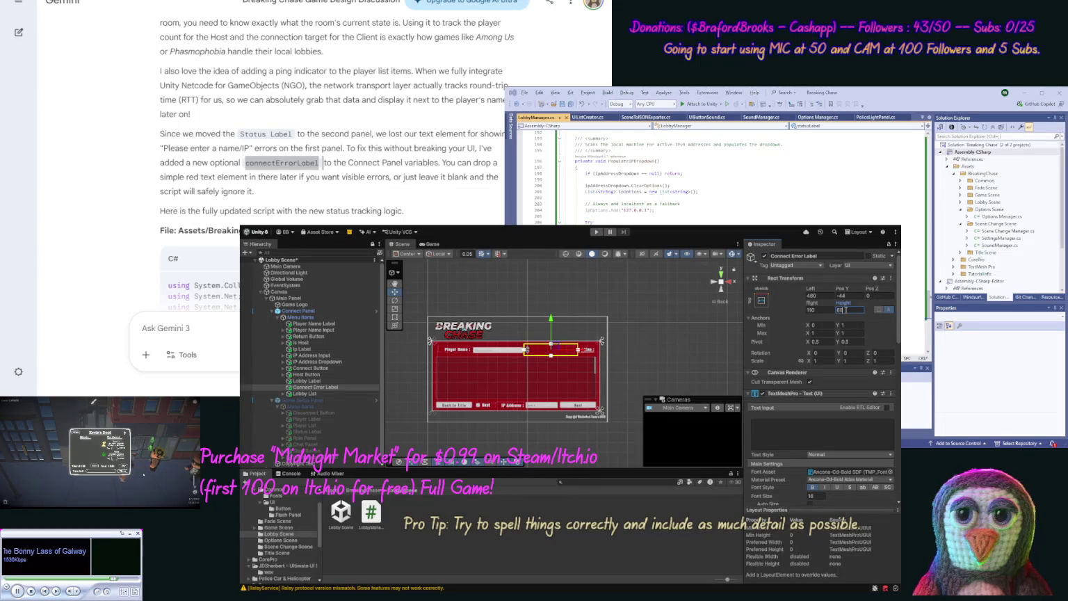
type("0")
key("BackSpace")
key("BackSpace")
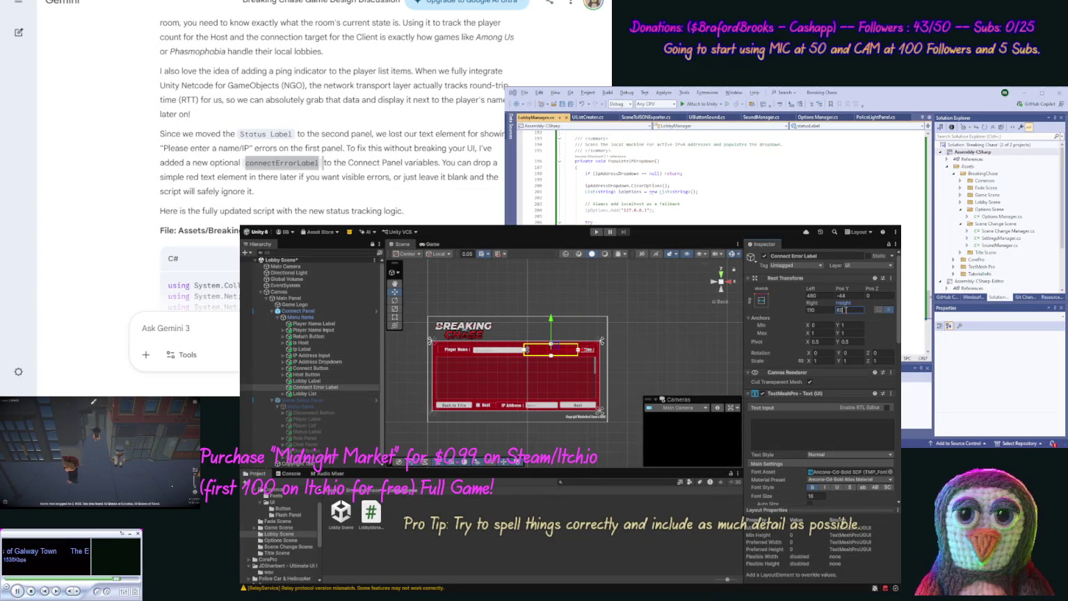
- Save the Lobby Scene and paste Gemini's latest LobbyManager script into Visual Studio
left_click(675, 352)
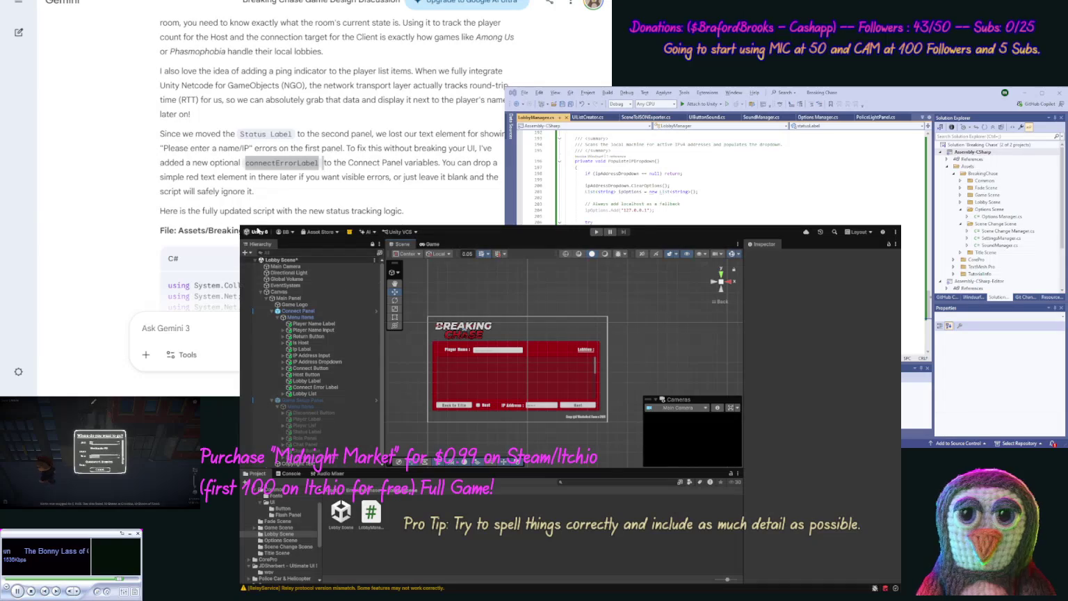
key("ctrl+s")
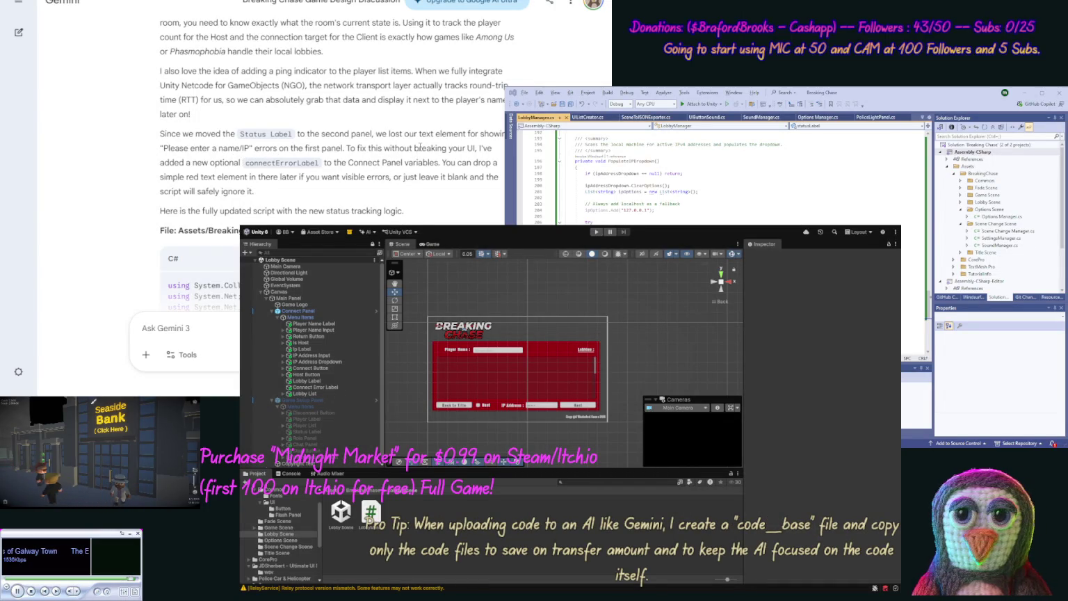
scroll(427, 194, "down", 2)
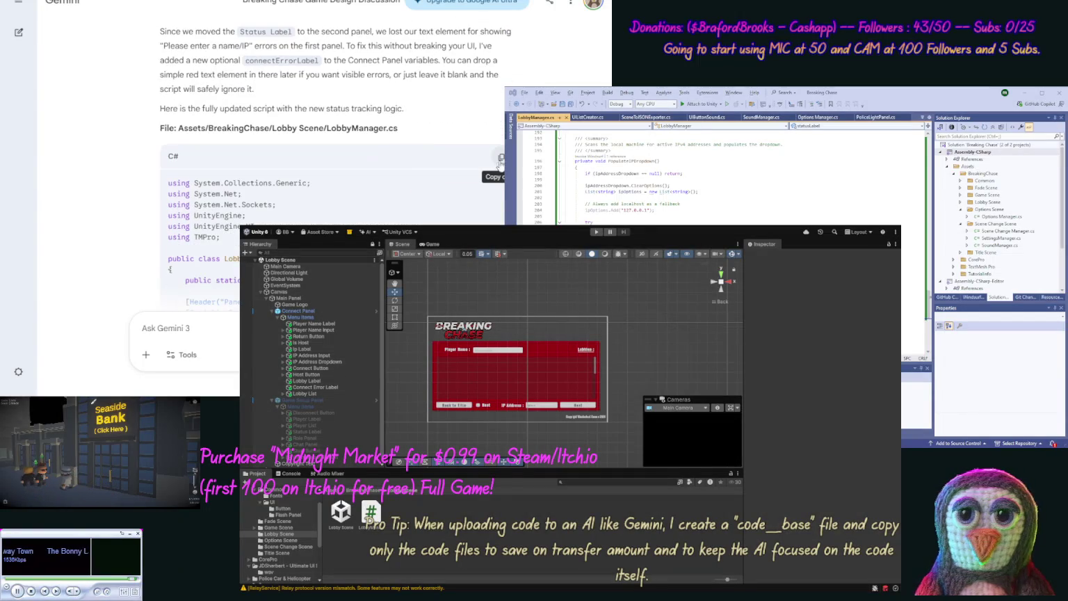
left_click(501, 158)
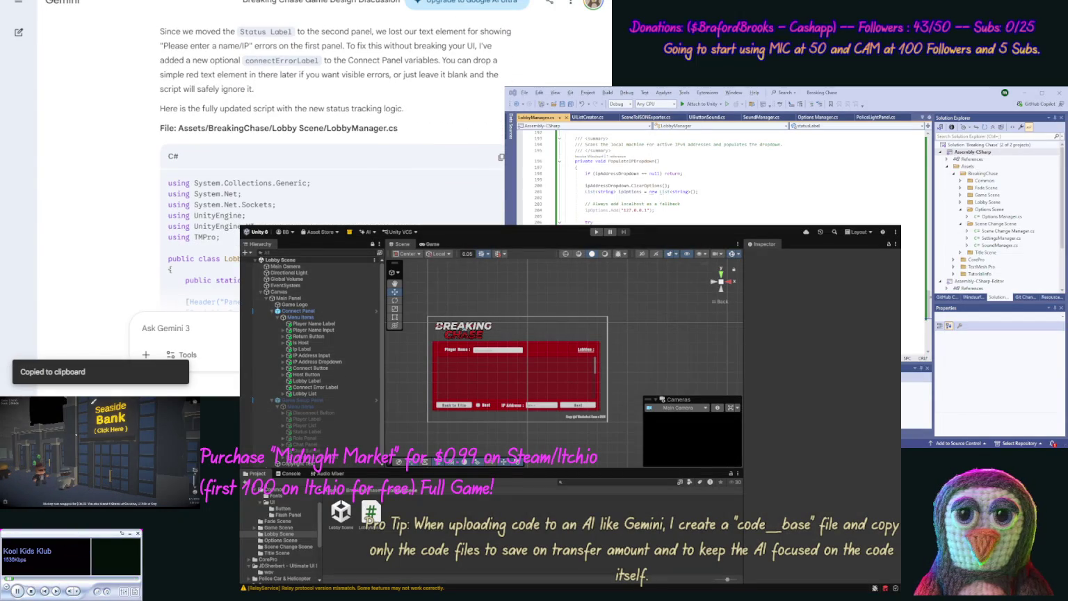
left_click(651, 222)
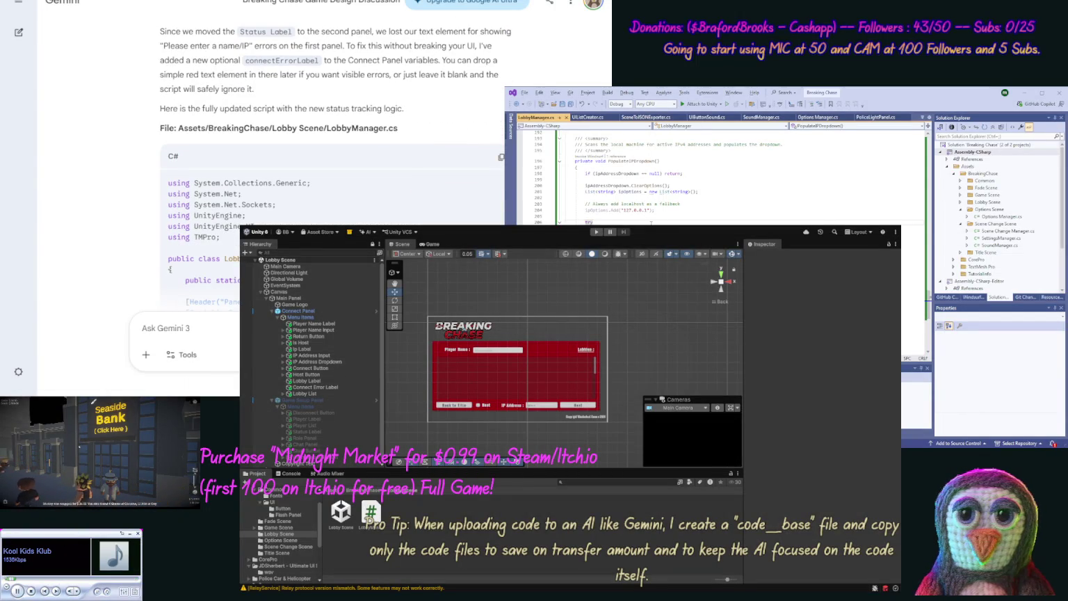
key("ctrl+a")
key("ctrl+v")
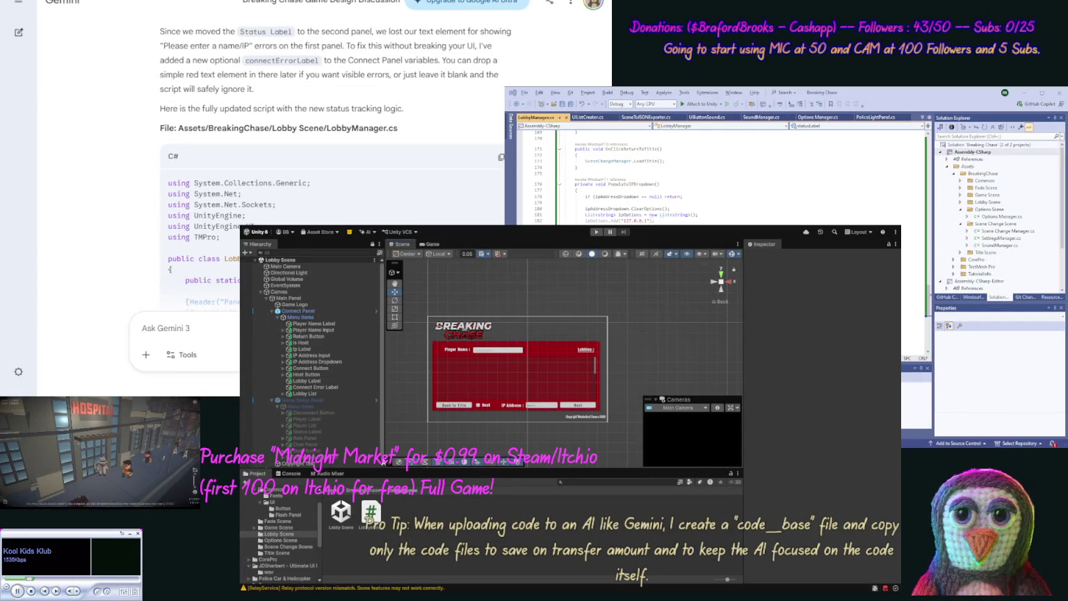
- Assign Connect Error Label to Lobby Manager's Connect Error Label slot and reorder it below Lobby List
scroll(312, 327, "down", 1)
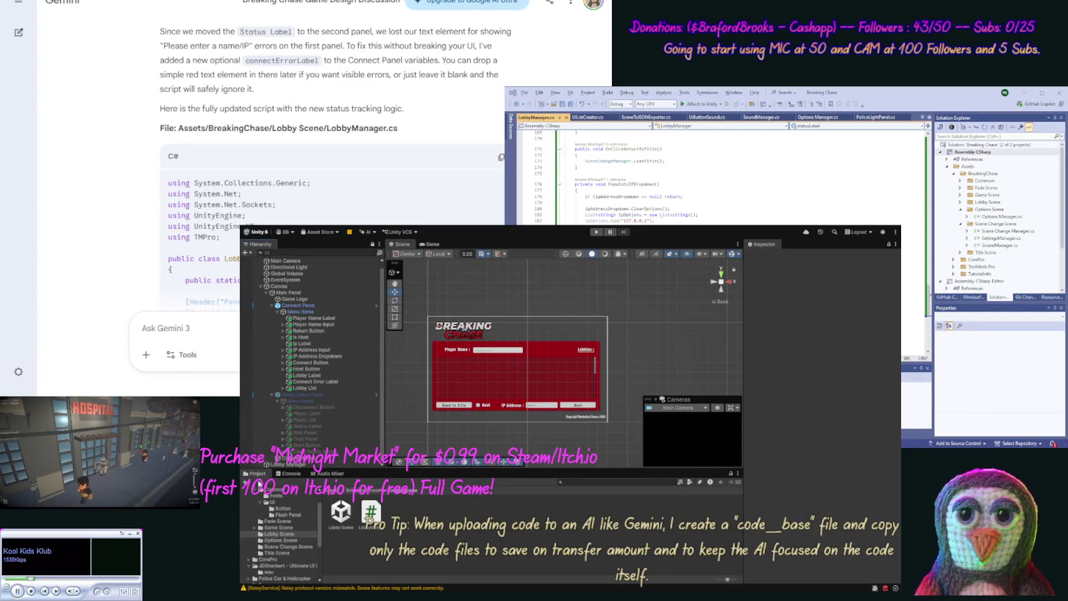
left_click(270, 464)
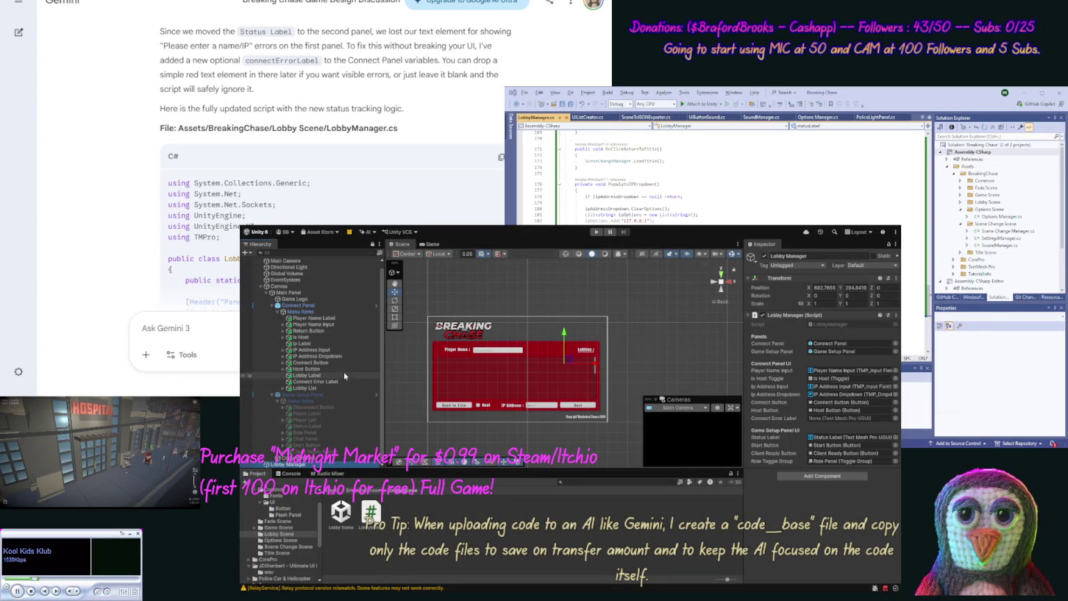
left_click_drag(827, 414, 827, 417)
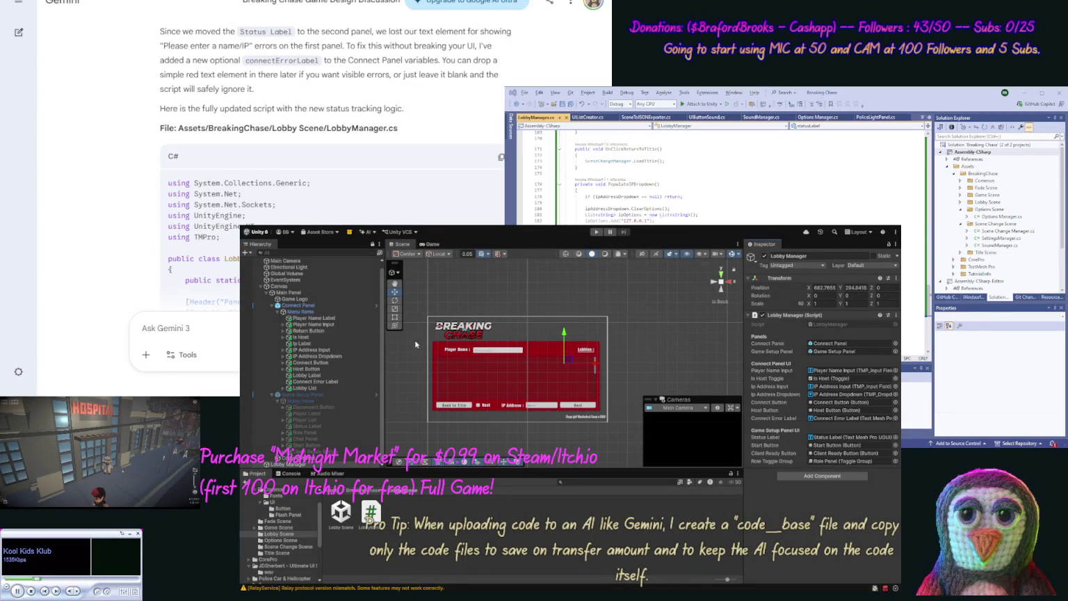
left_click_drag(317, 381, 321, 393)
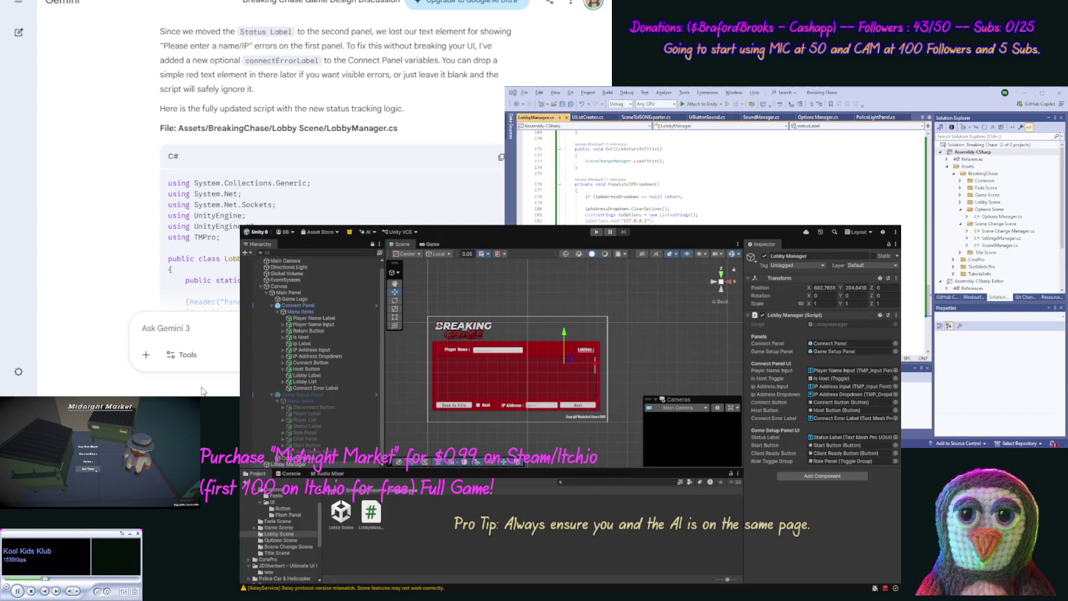
- Ask Gemini: 'OK now list out the Event hookups for this.'
scroll(122, 263, "down", 10)
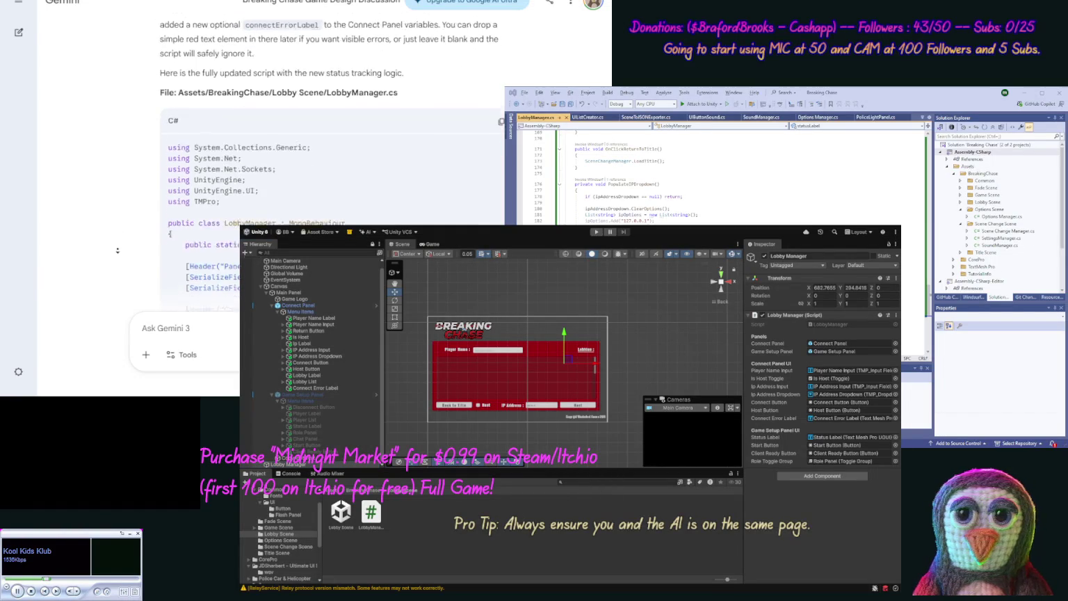
scroll(122, 263, "down", 15)
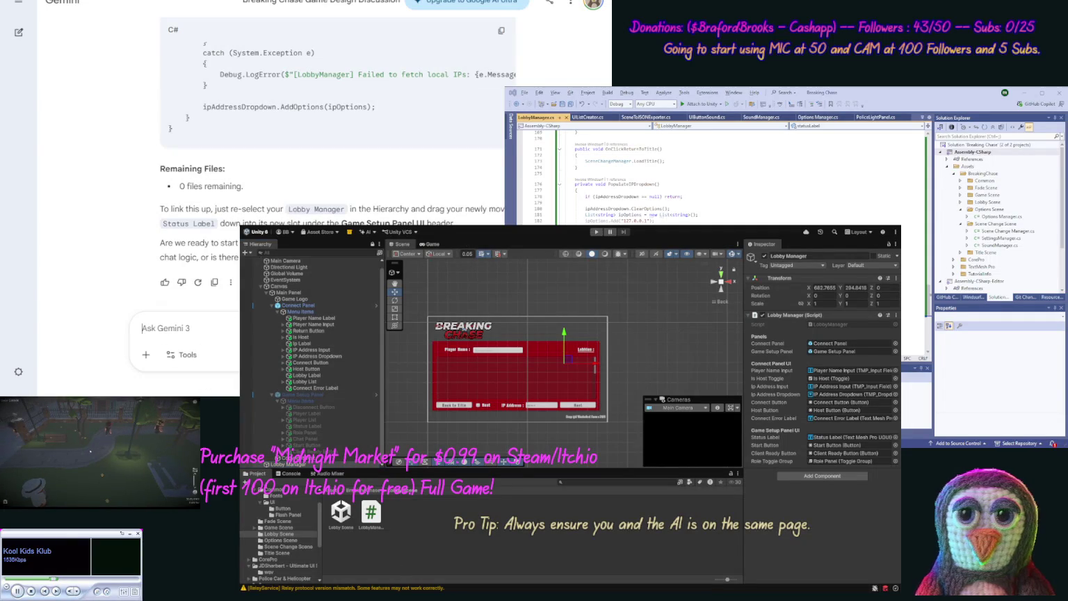
type("OK now list out the Event")
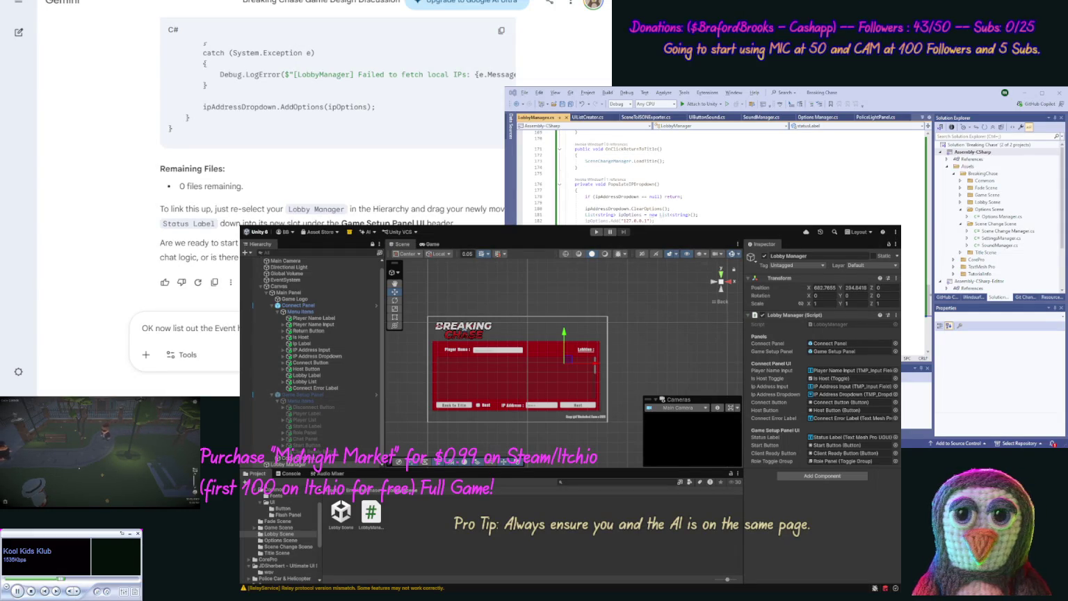
key("Return")
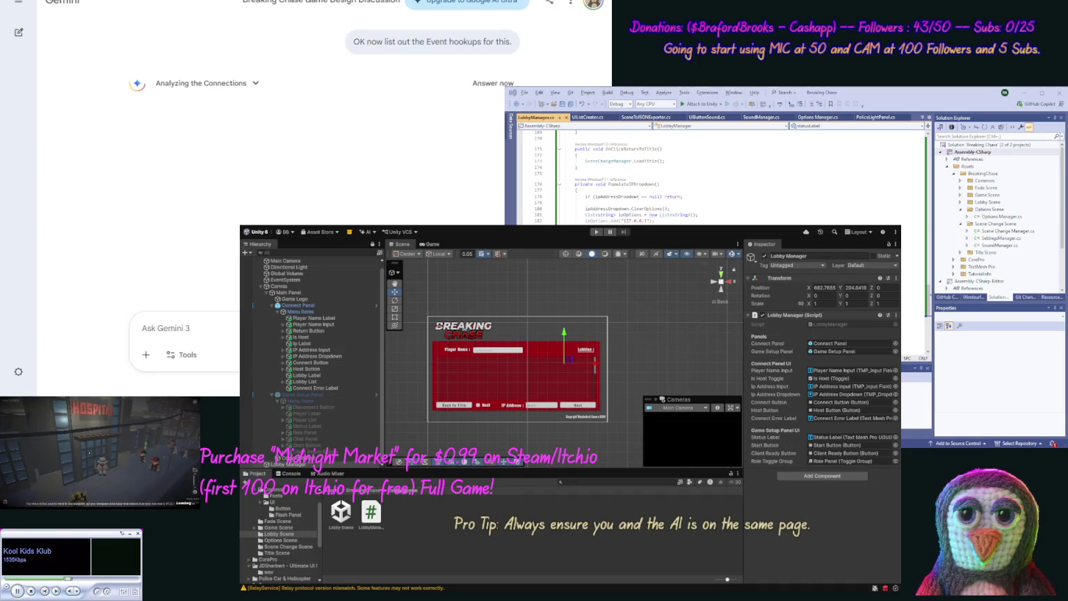
- Stop the first answer and resubmit the prompt with '(list out what to wire on our UI.)' appended
left_click(493, 83)
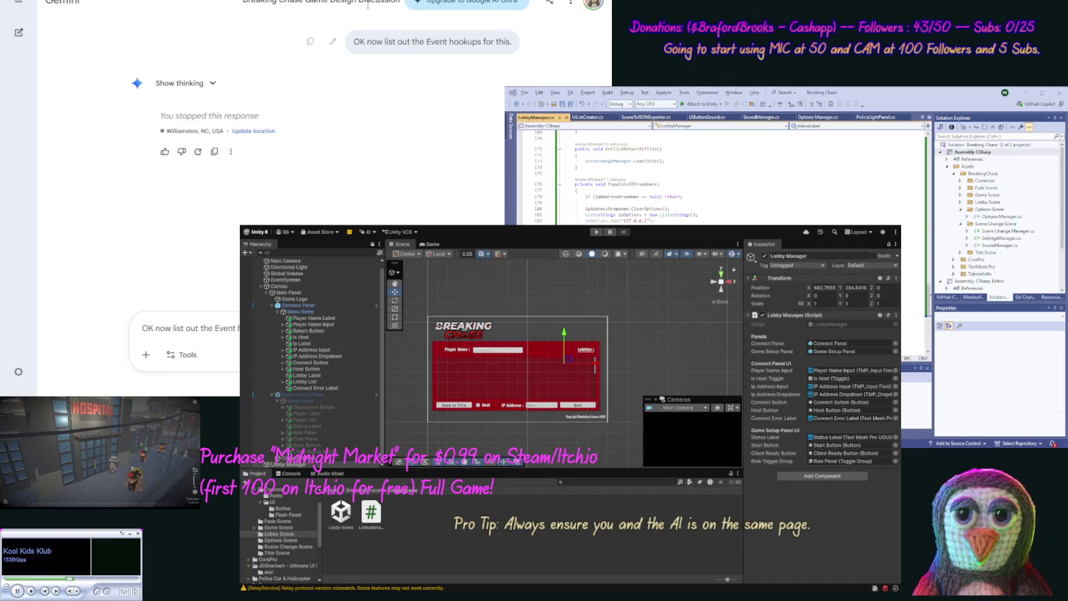
left_click(332, 41)
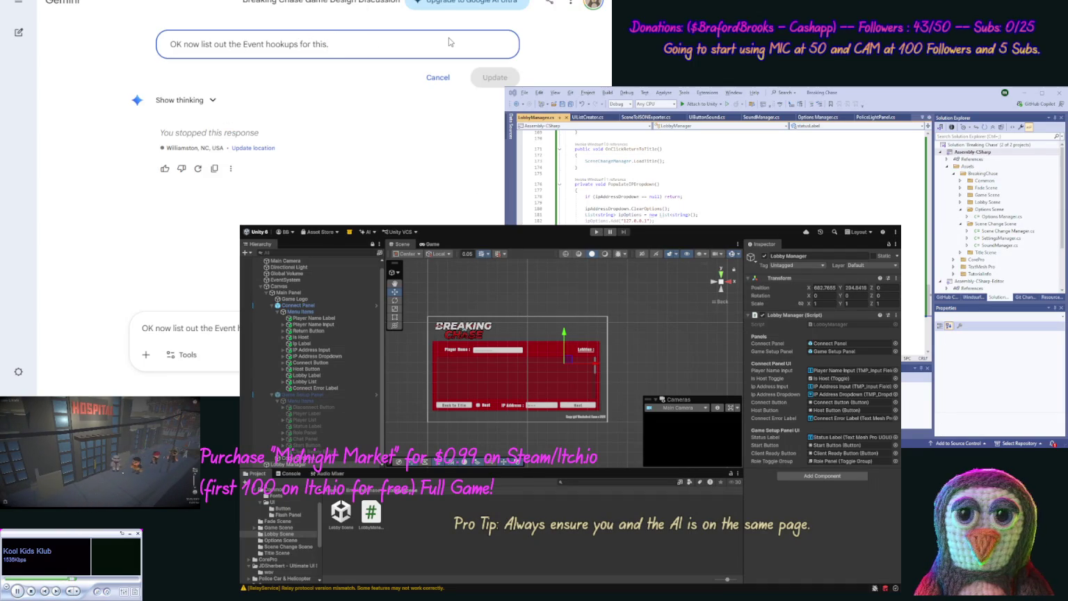
type("list out")
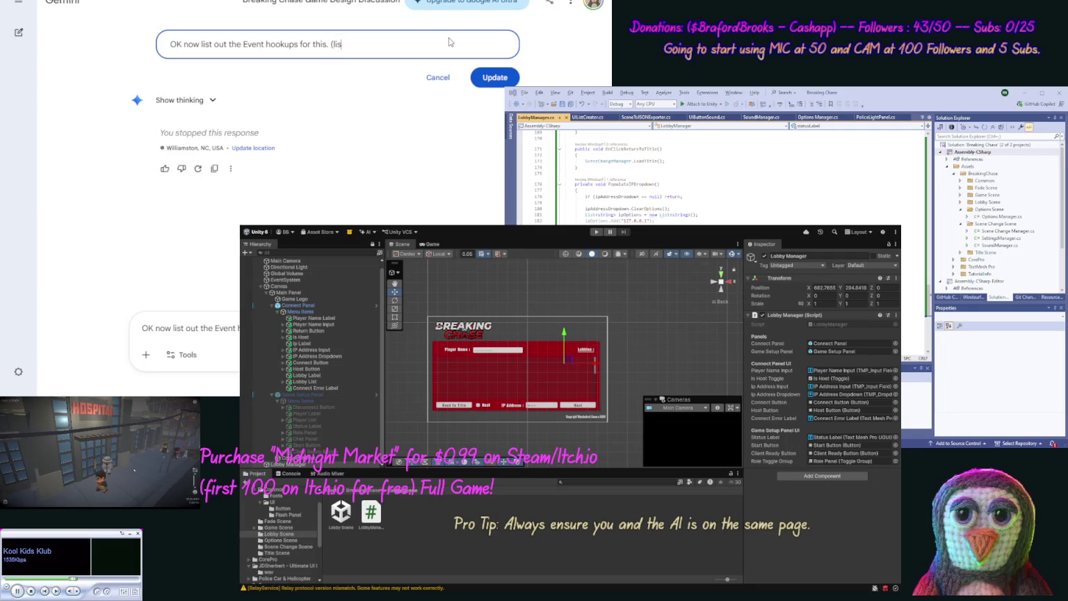
type(" th")
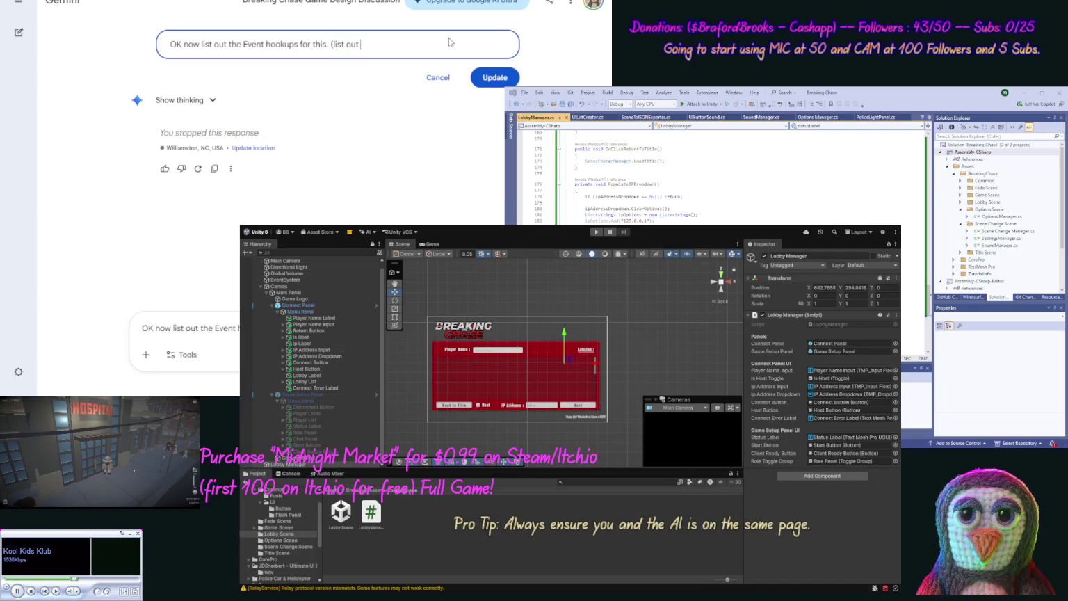
key("BackSpace")
type("wh")
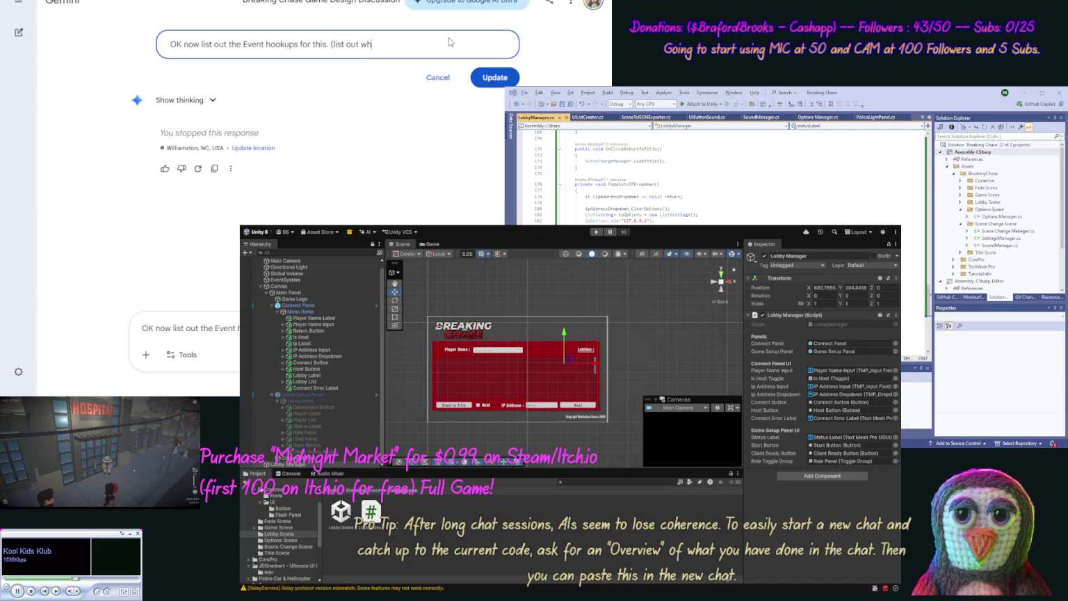
type("at to wire on our ")
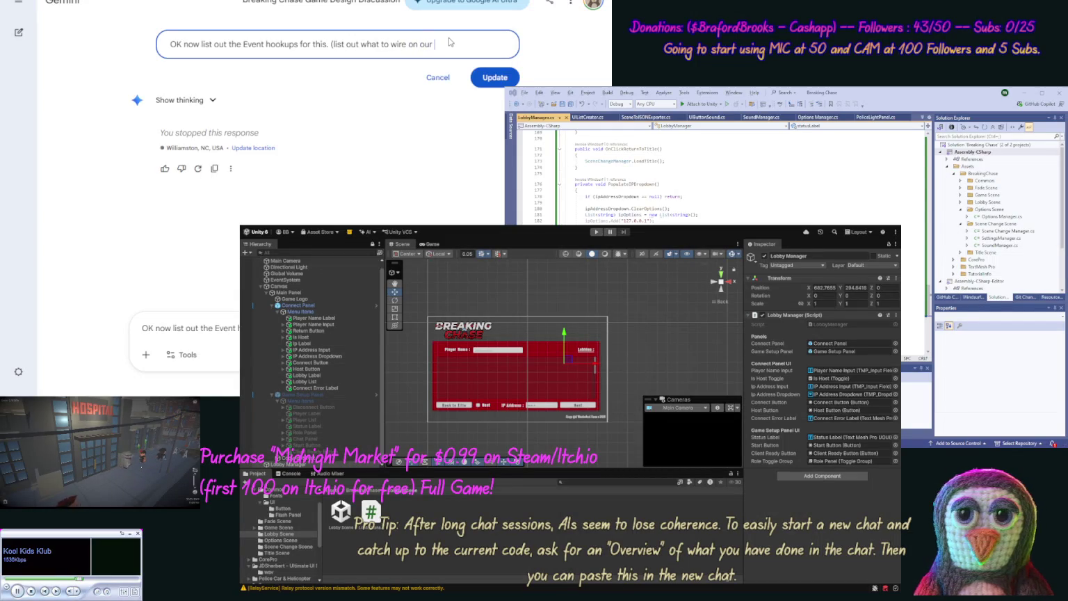
type("UI.)")
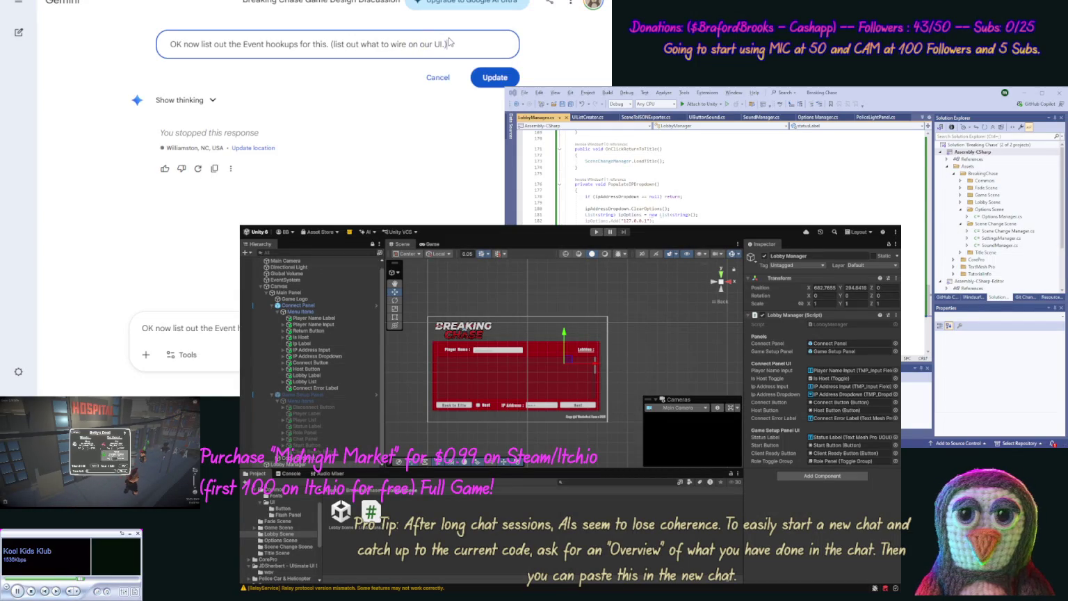
key("Return")
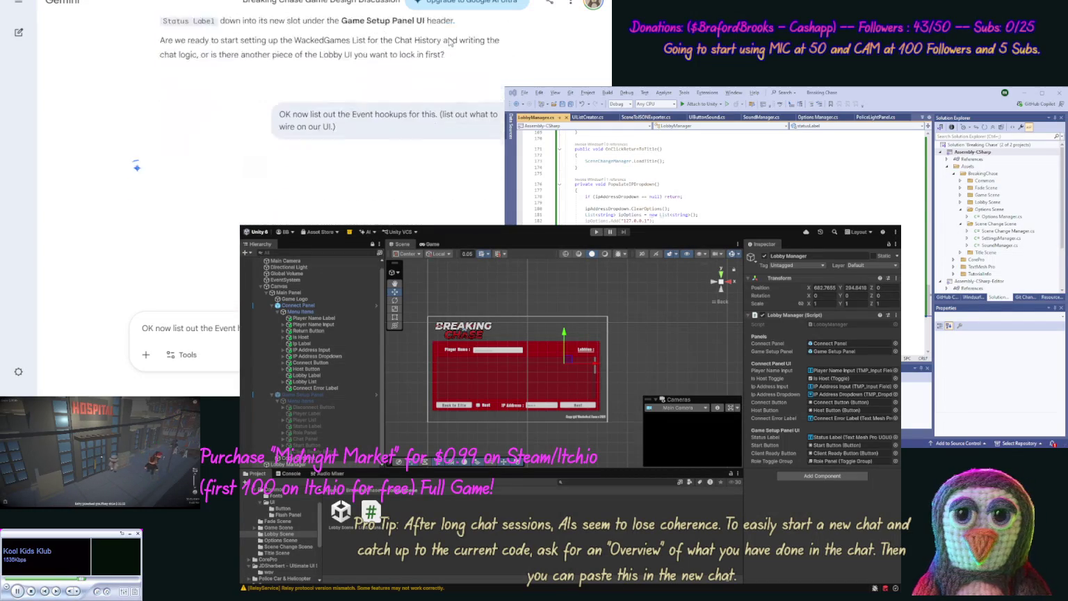
key("ctrl+a")
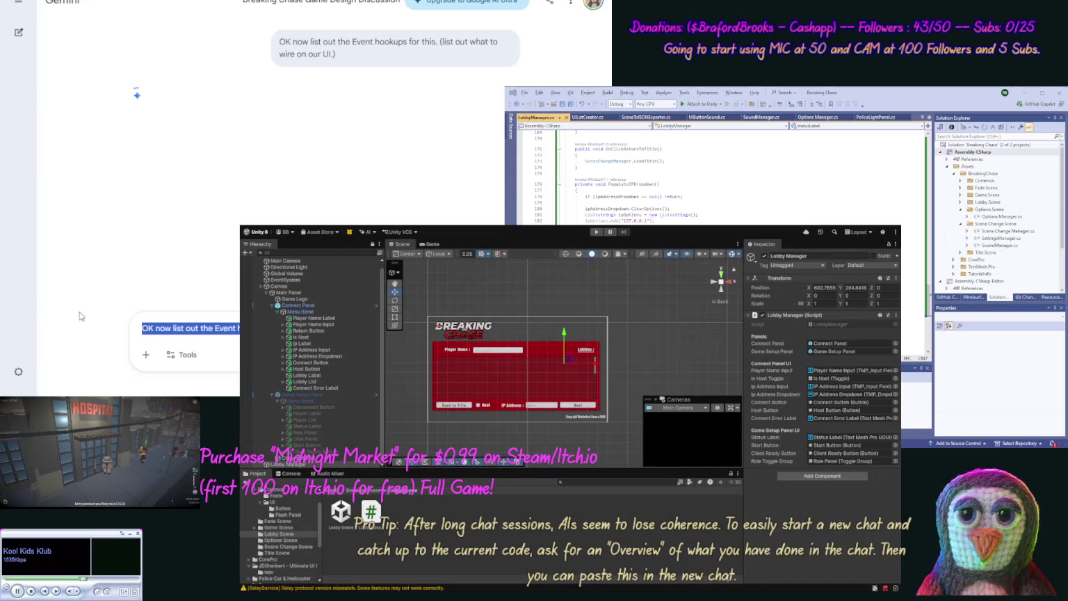
- Clear the leftover prompt text and read through the LobbyManager slot and OnClick wiring checklist
key("BackSpace")
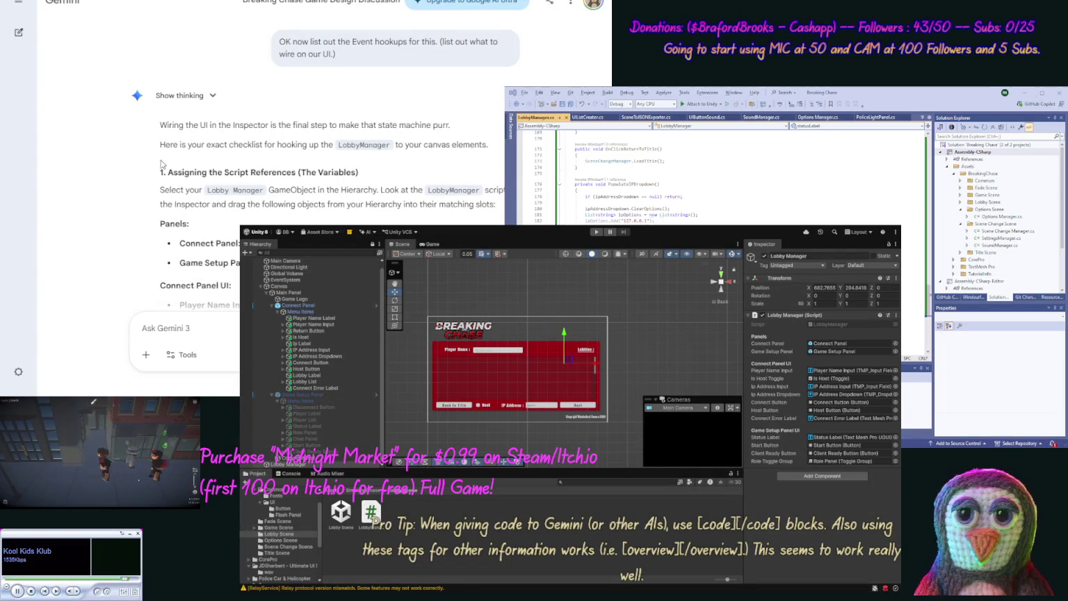
scroll(122, 185, "down", 2)
scroll(122, 185, "down", 3)
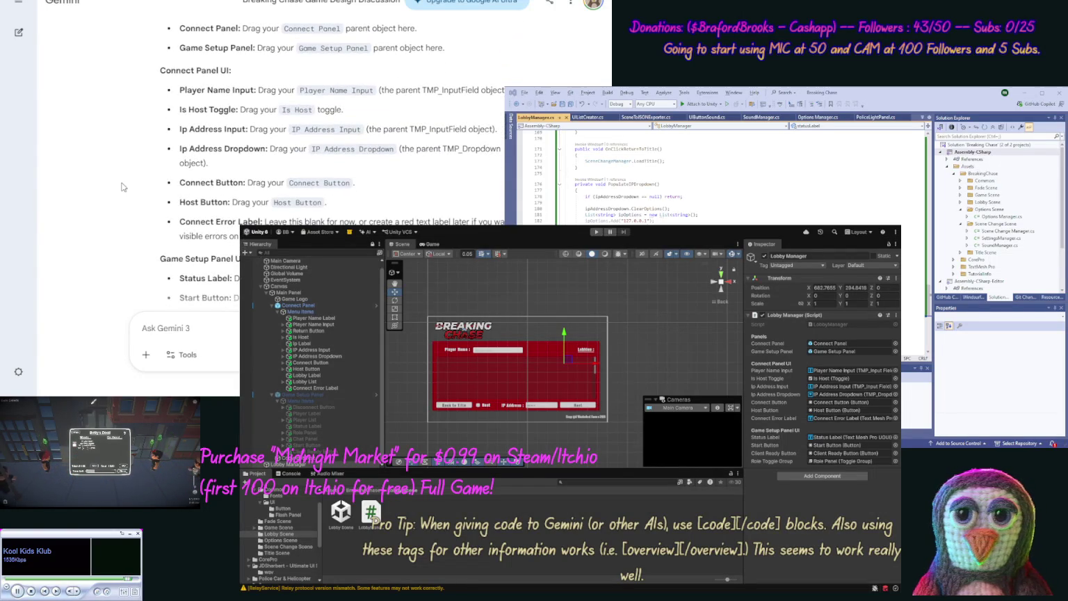
scroll(116, 193, "down", 1)
scroll(116, 193, "down", 8)
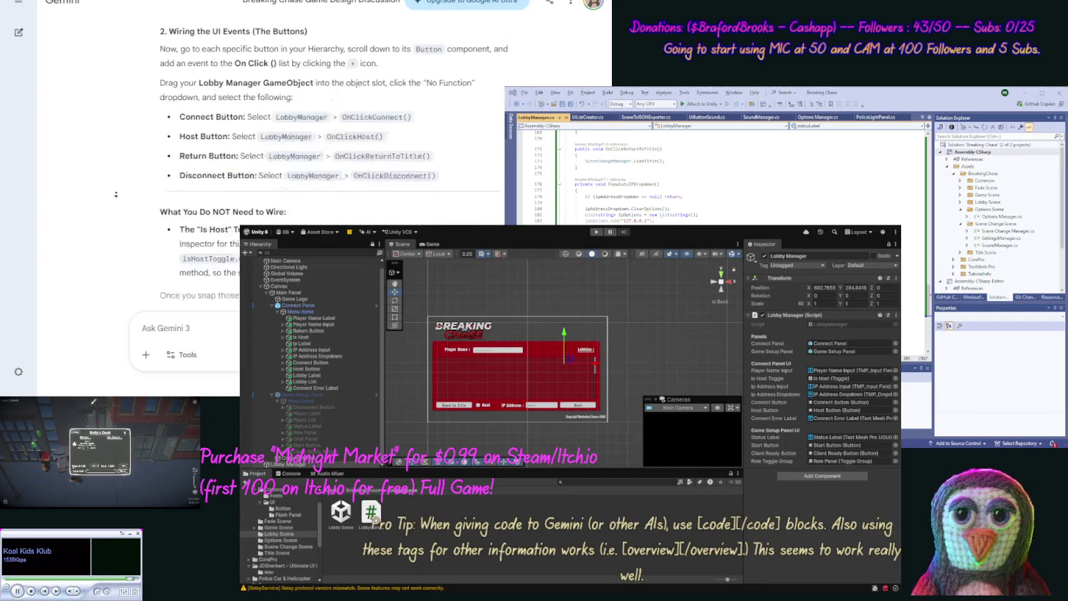
scroll(116, 194, "down", 1)
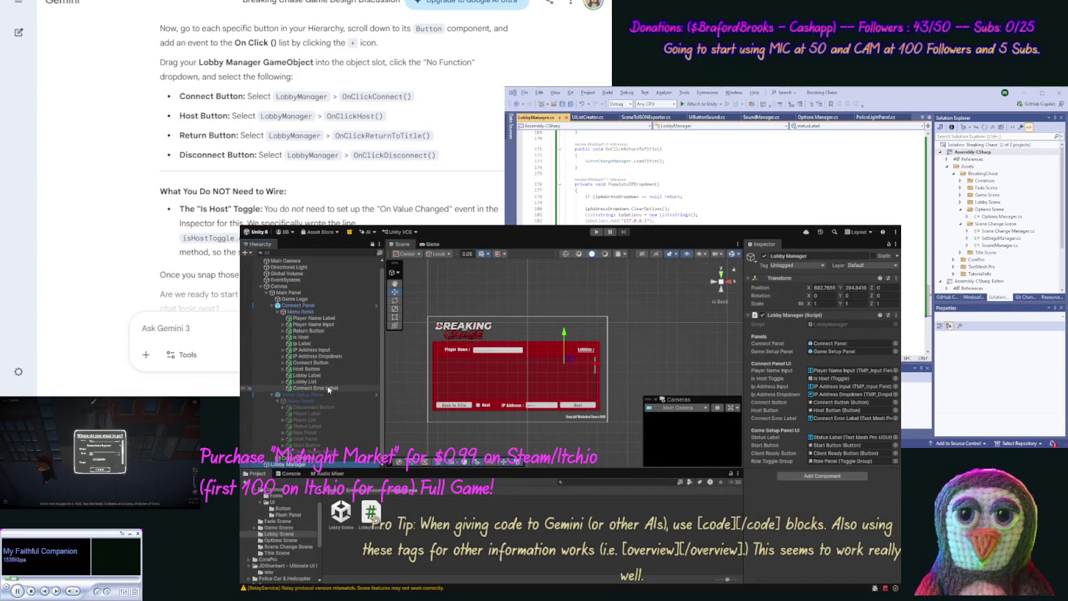
- Make the Connect Button's On Click call LobbyManager.OnClickConnect on the Lobby Manager object
left_click(329, 363)
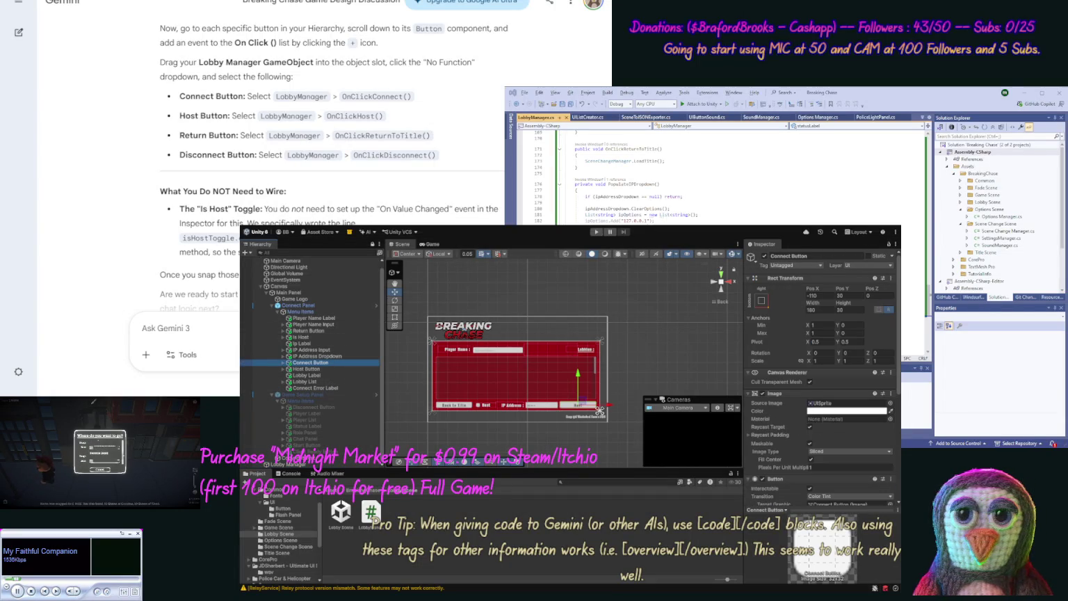
scroll(896, 470, "down", 4)
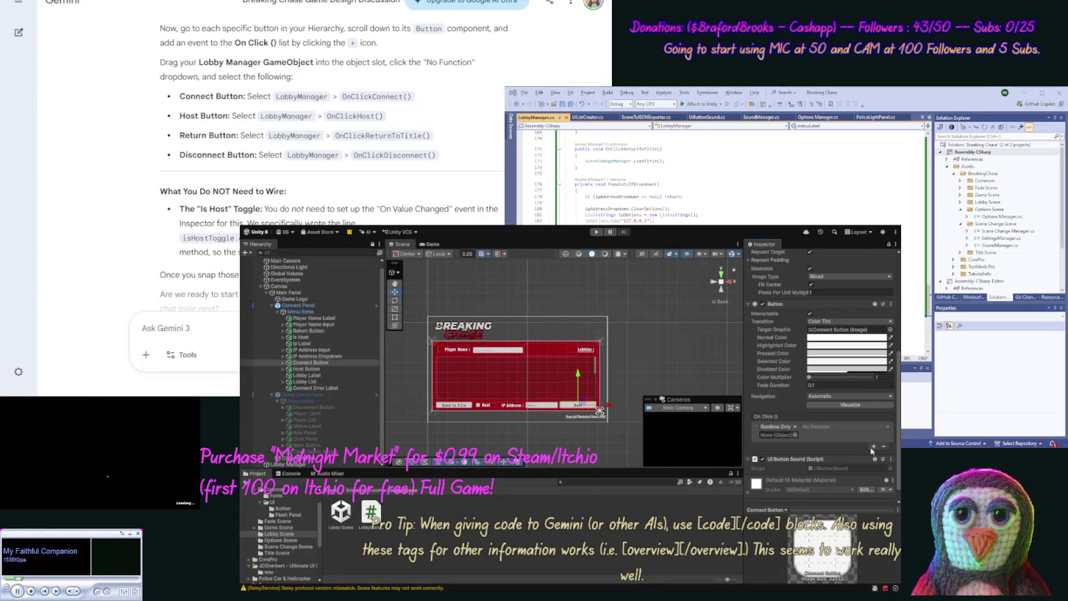
mouse_move(285, 464)
left_mouse_down()
mouse_move(688, 455)
mouse_move(777, 436)
left_mouse_up()
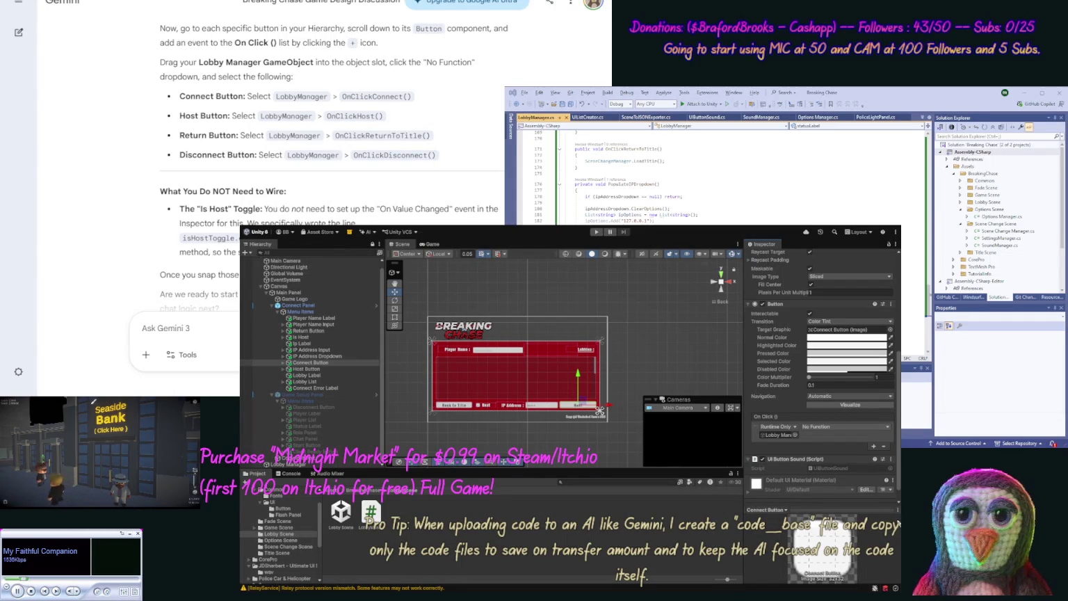
left_click(896, 536)
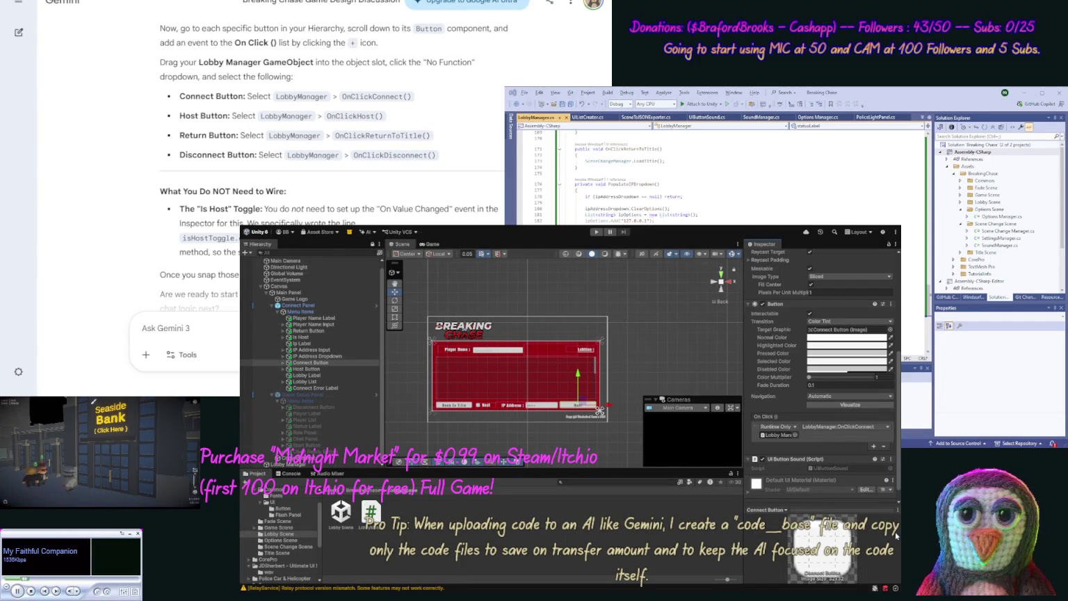
- Make the Host Button's On Click call LobbyManager.OnClickHost, then select the Start Button
left_click(322, 367)
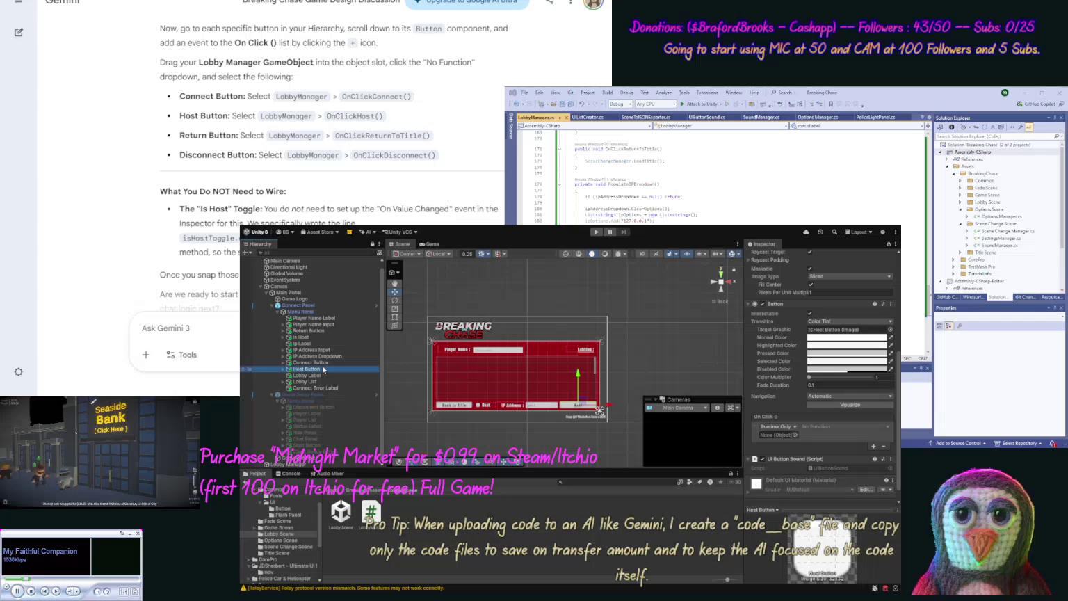
left_click_drag(300, 465, 775, 435)
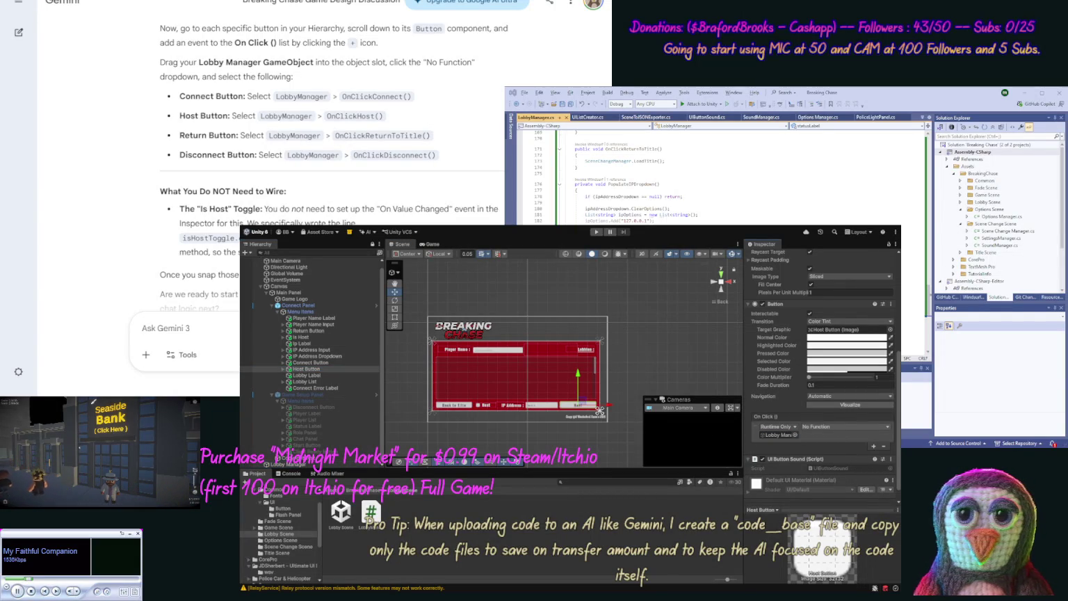
left_click(885, 501)
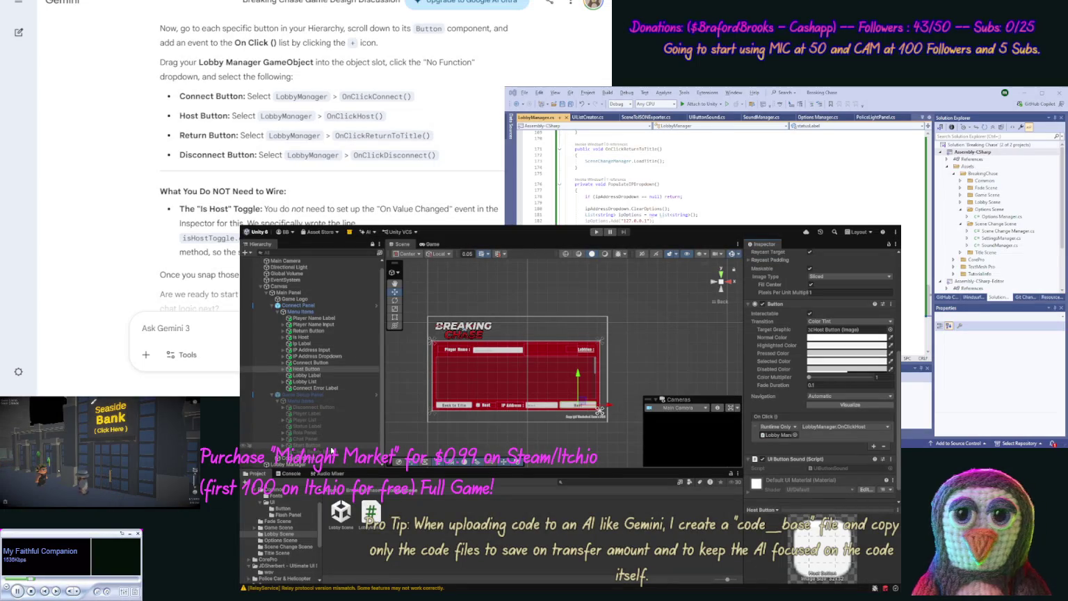
left_click(331, 447)
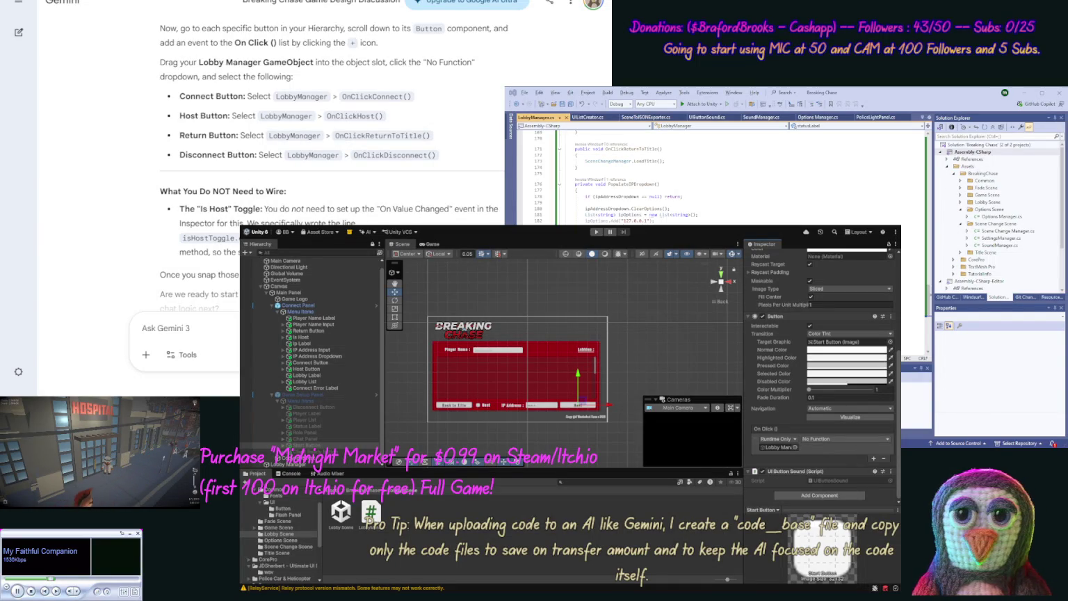
- Make the Disconnect Button's On Click call LobbyManager.OnClickDisconnect
left_click(325, 407)
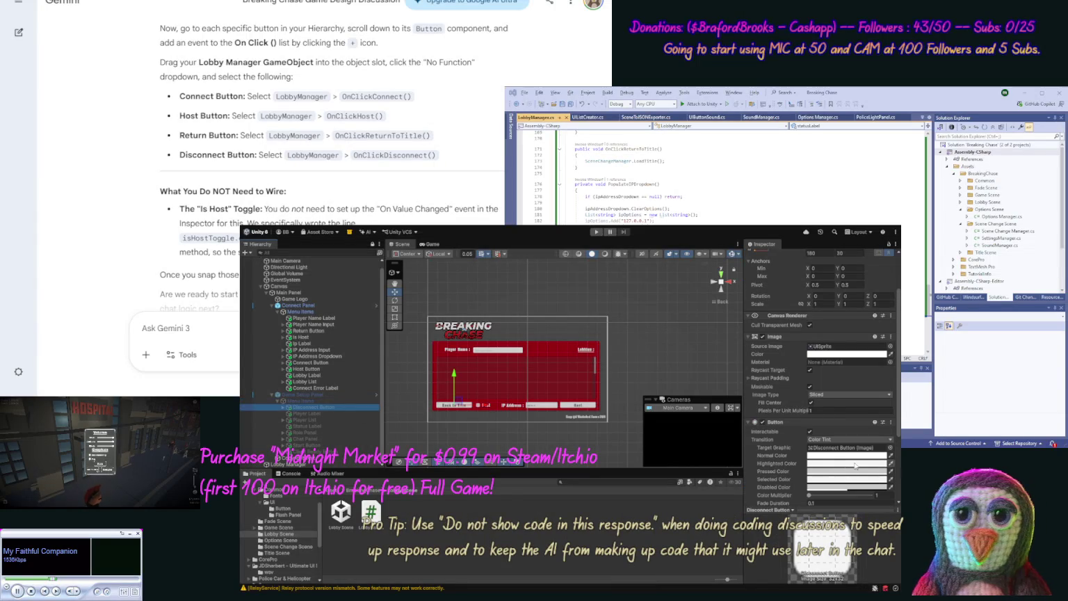
scroll(898, 486, "down", 3)
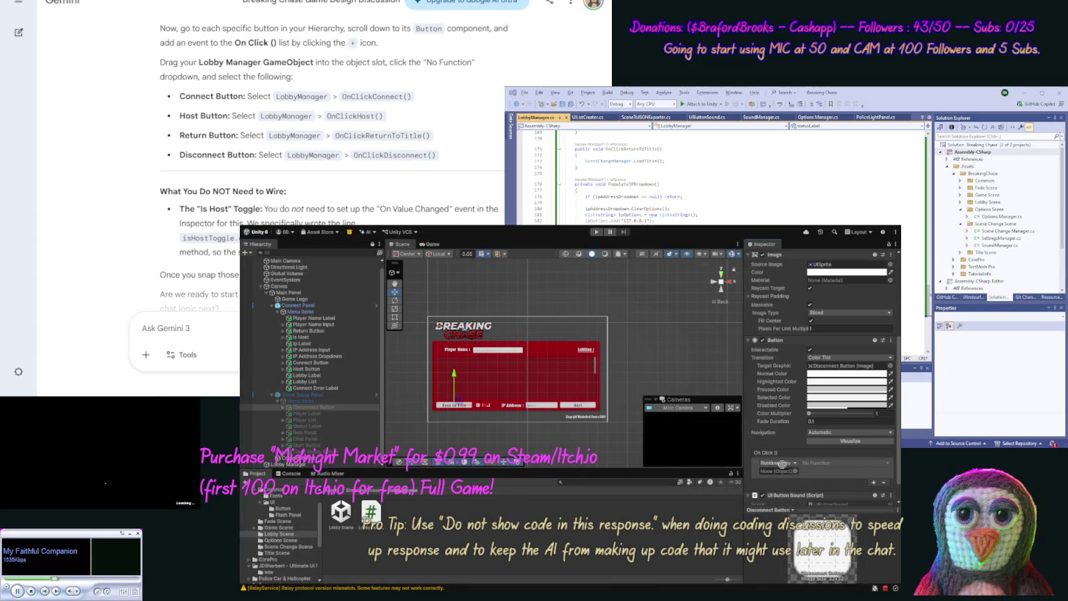
left_click_drag(784, 474, 783, 474)
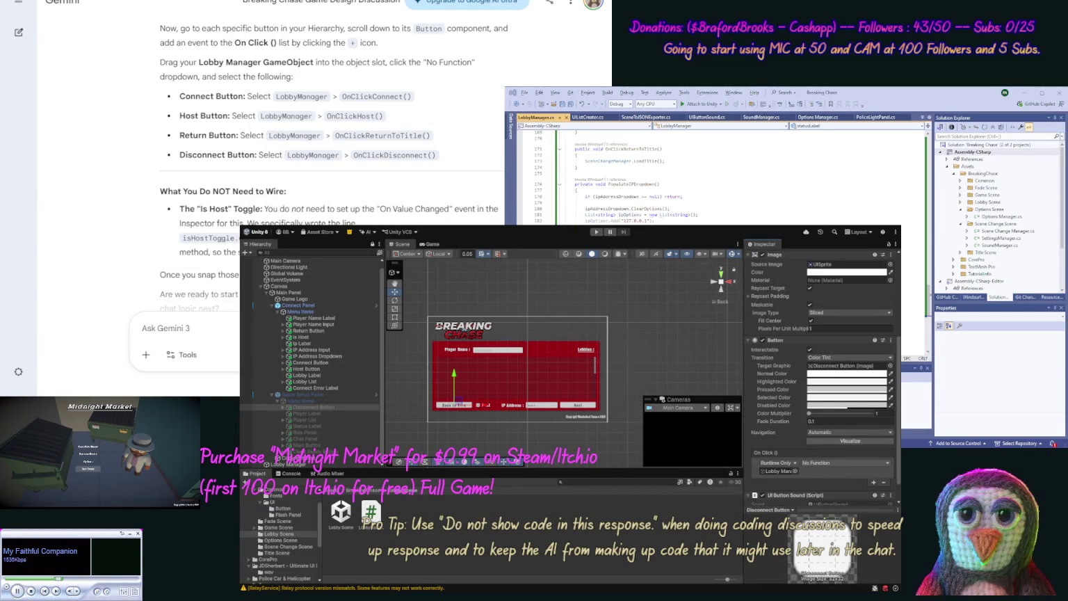
left_click(845, 463)
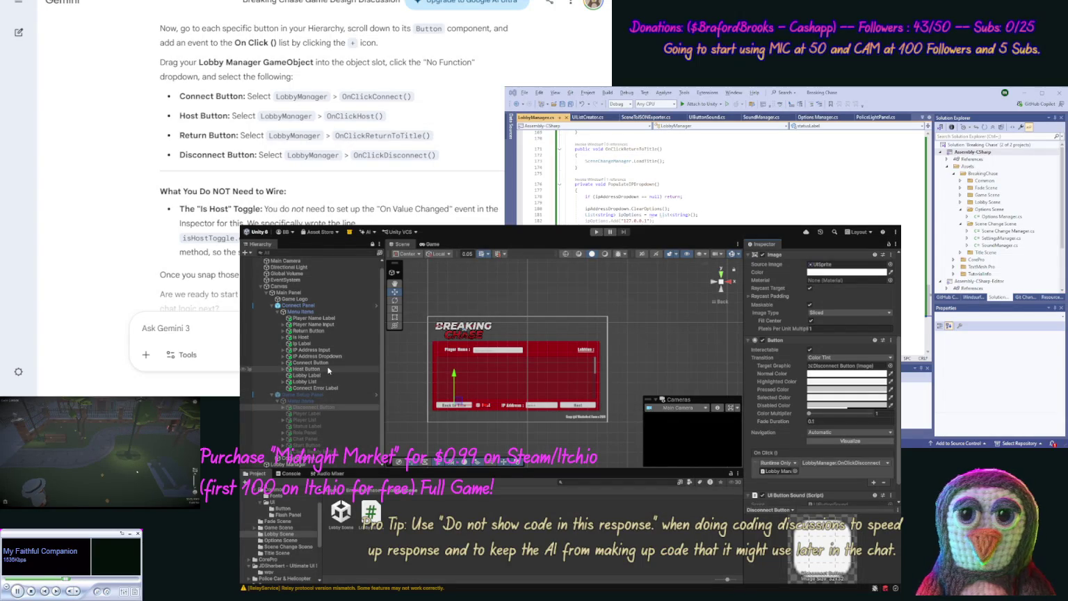
- Assign Lobby Manager as the Return Button's On Click target for OnClickReturnToTitle
left_click(331, 331)
left_click(779, 464)
left_click_drag(778, 464, 776, 470)
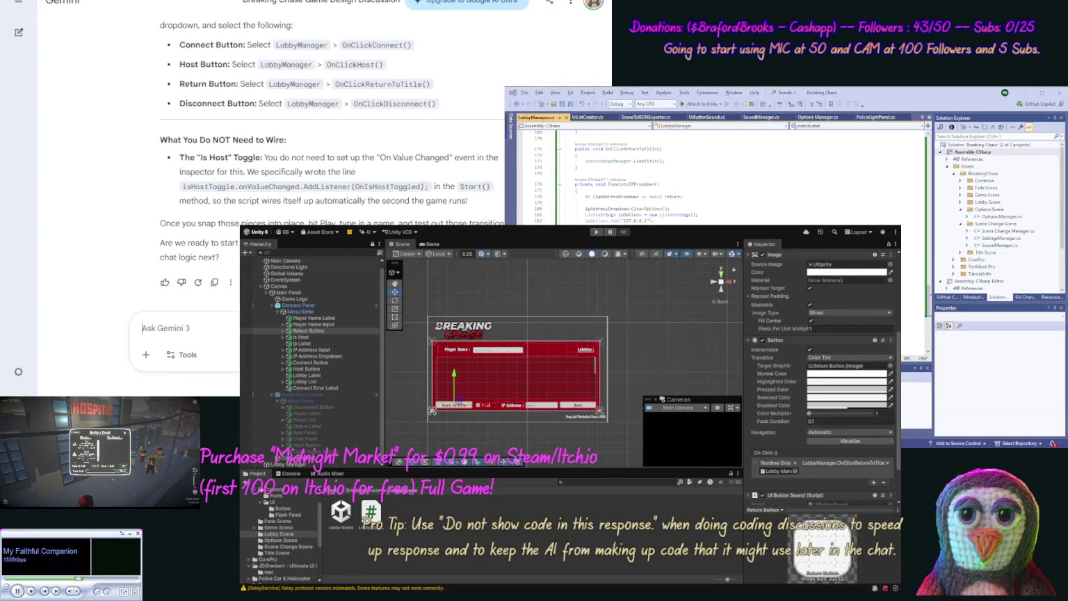
- Ask Gemini for a ready-gated Start button that loads the game scene, plus working lobby chat
type("Now")
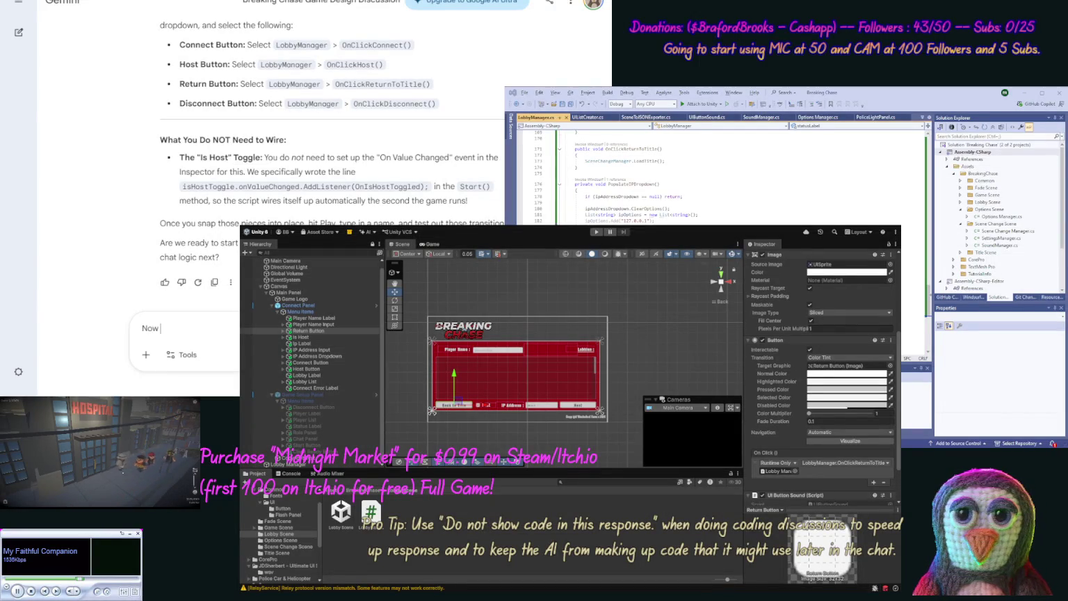
type("On")
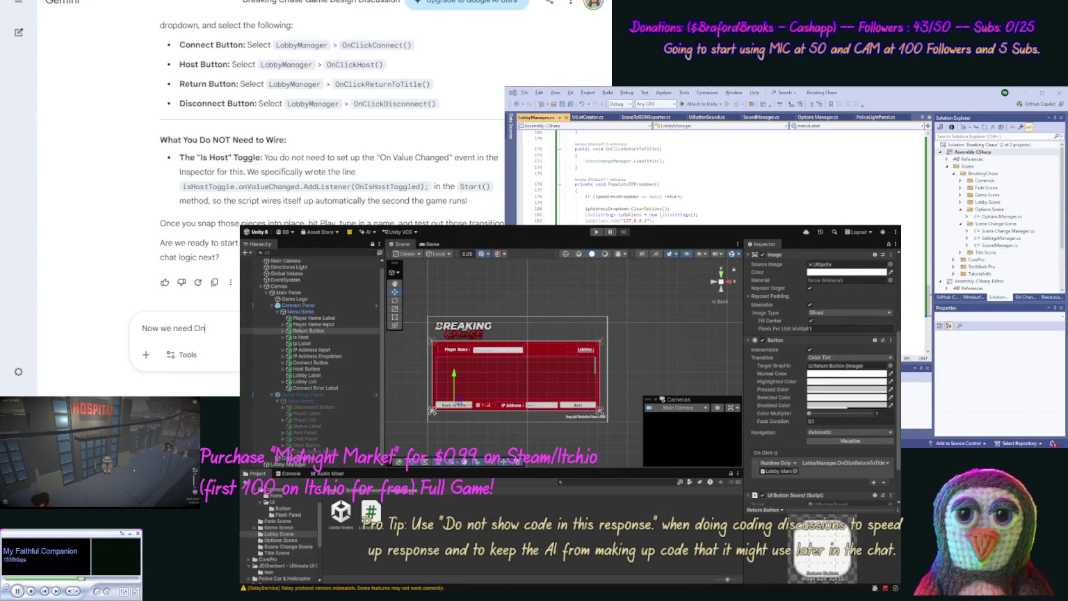
type(" Start but")
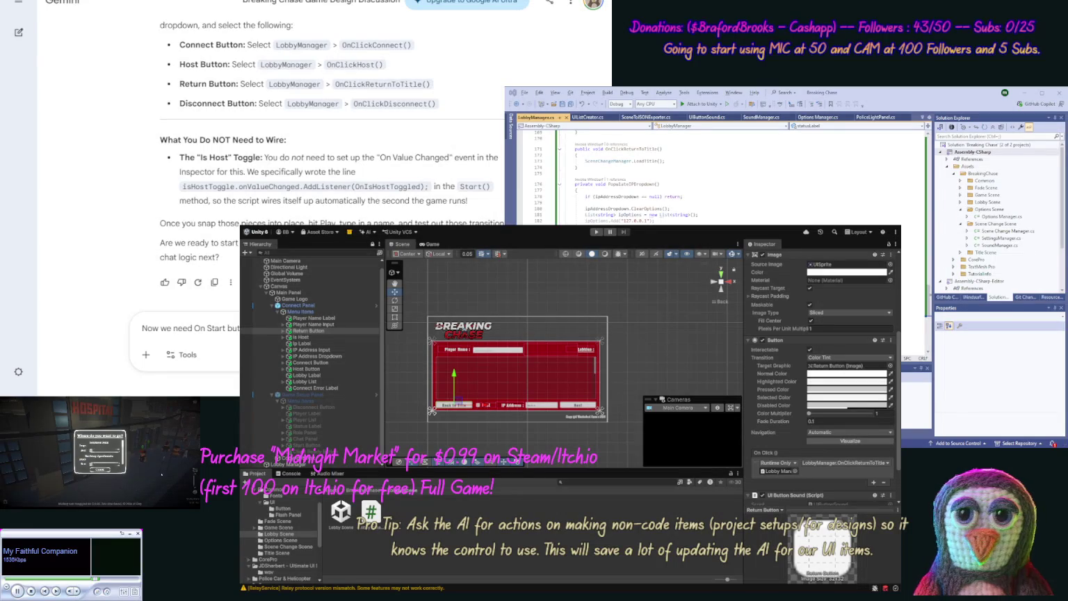
type("list)")
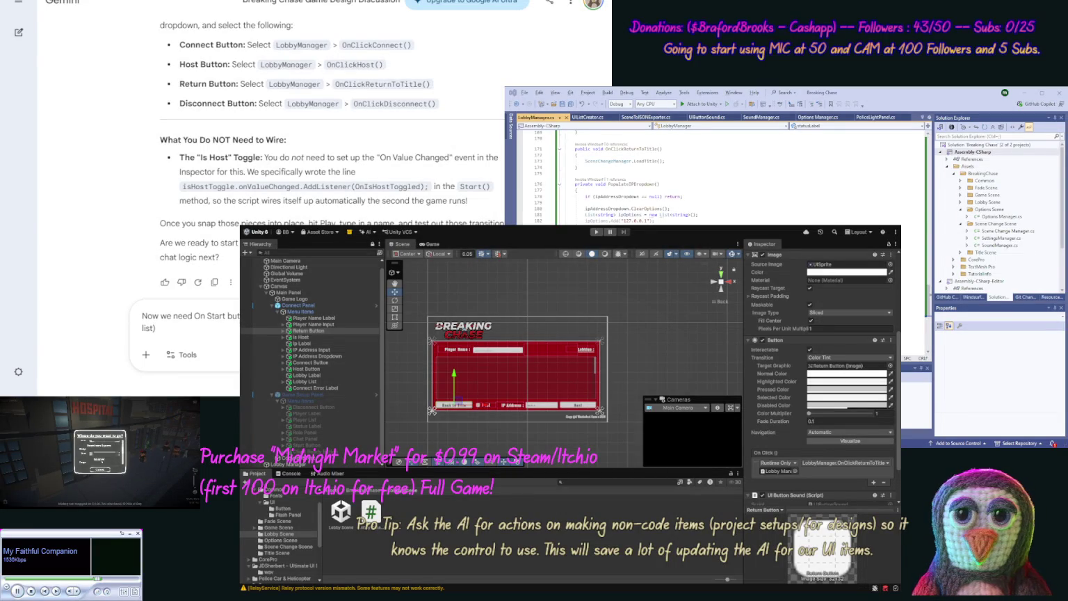
key("BackSpace")
type(".)")
key("shift+Return")
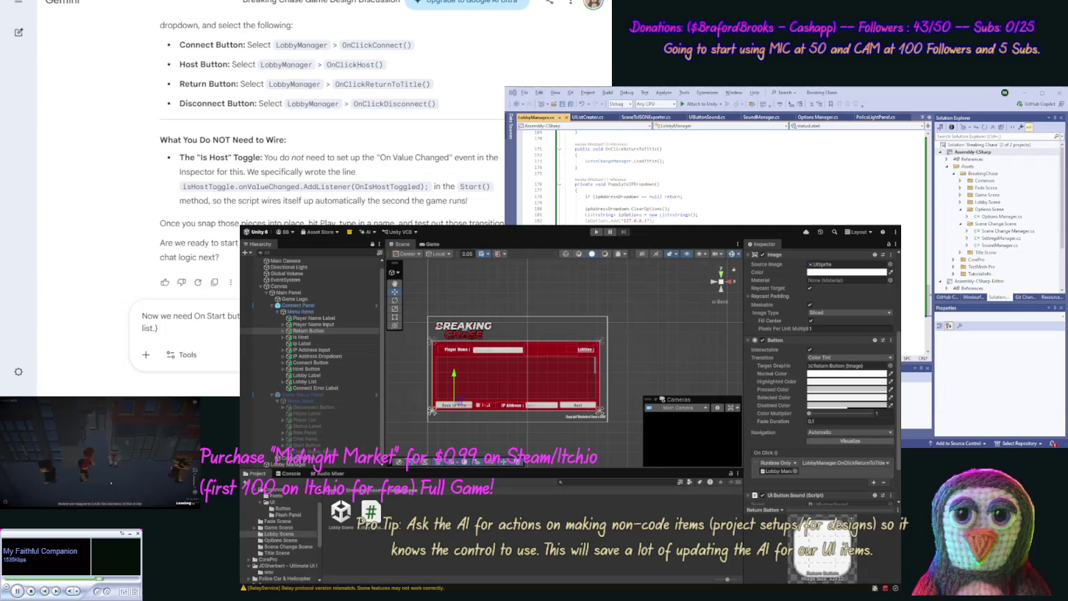
key("BackSpace")
type(", onc")
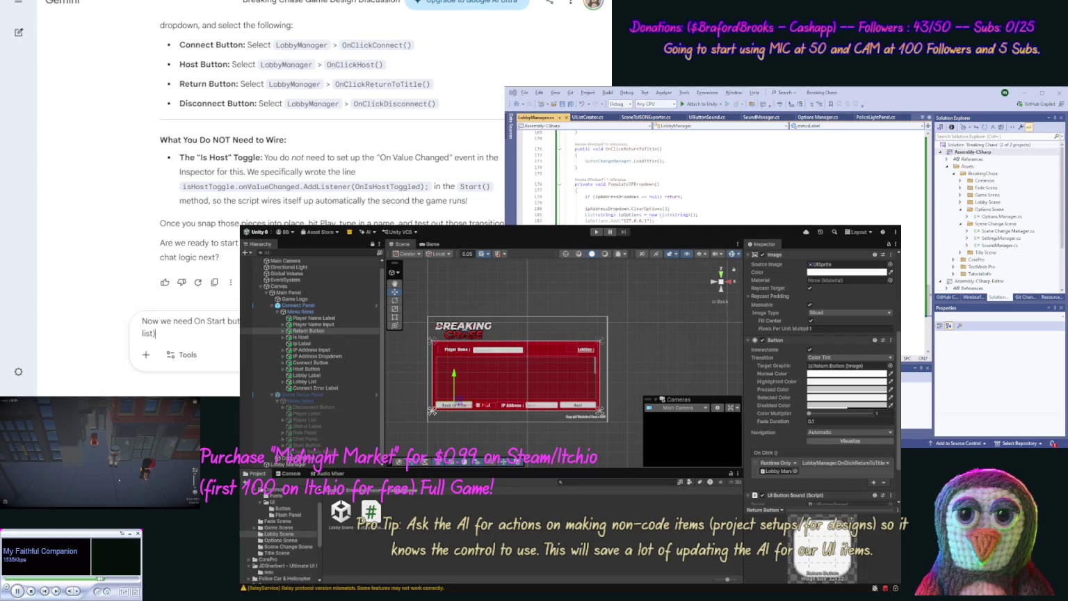
type("e ")
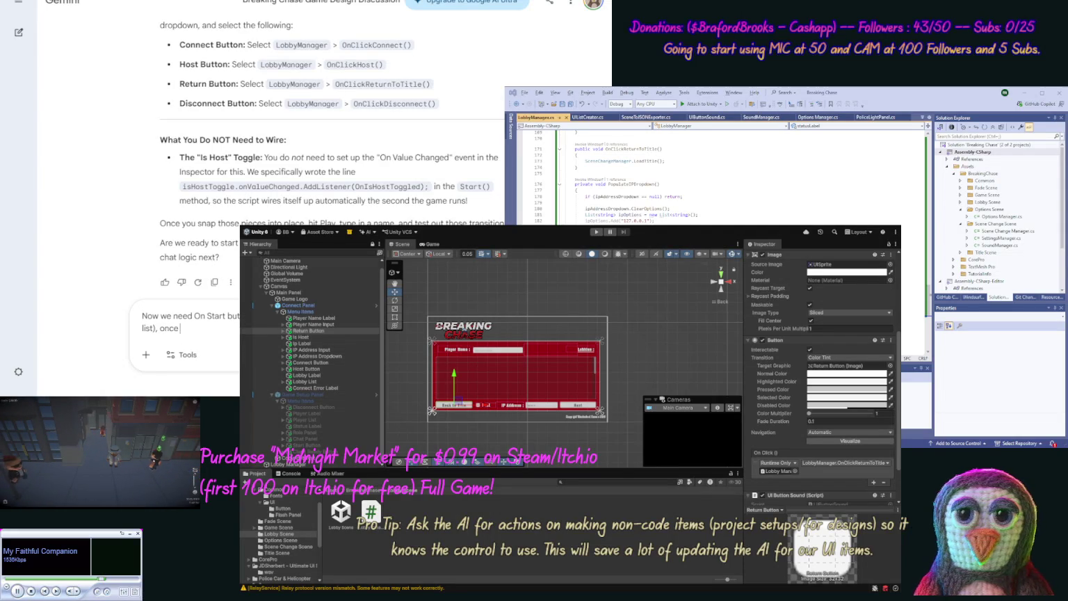
type("clicked")
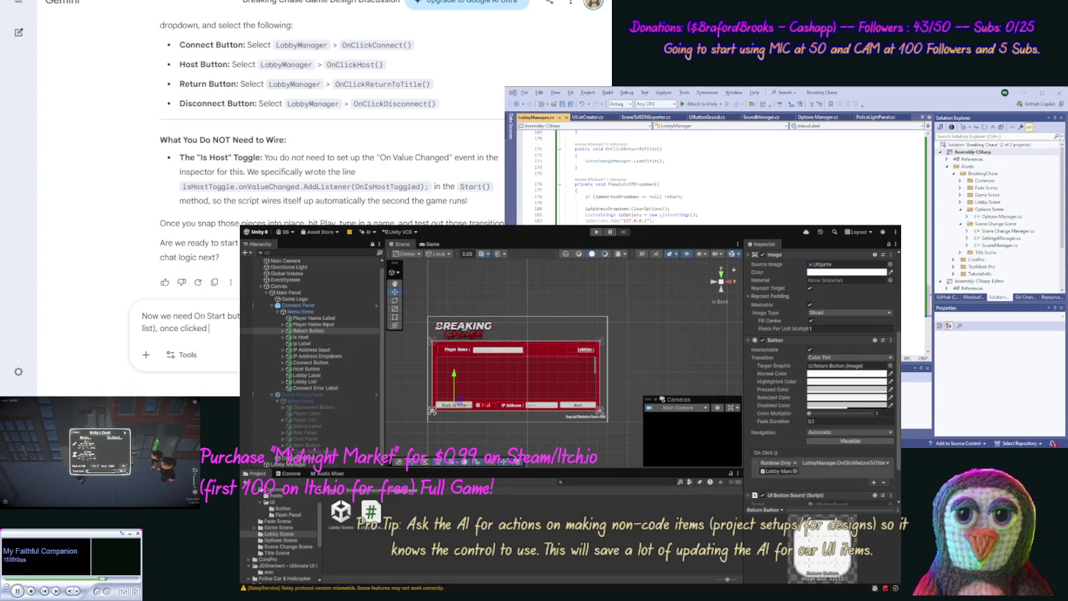
type(" it starts")
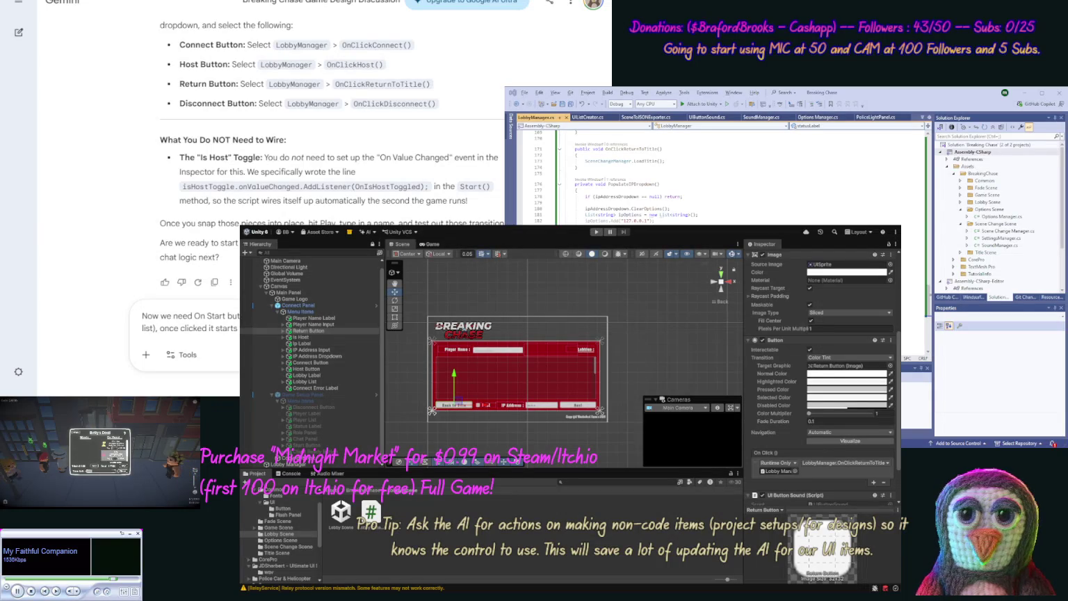
type("a")
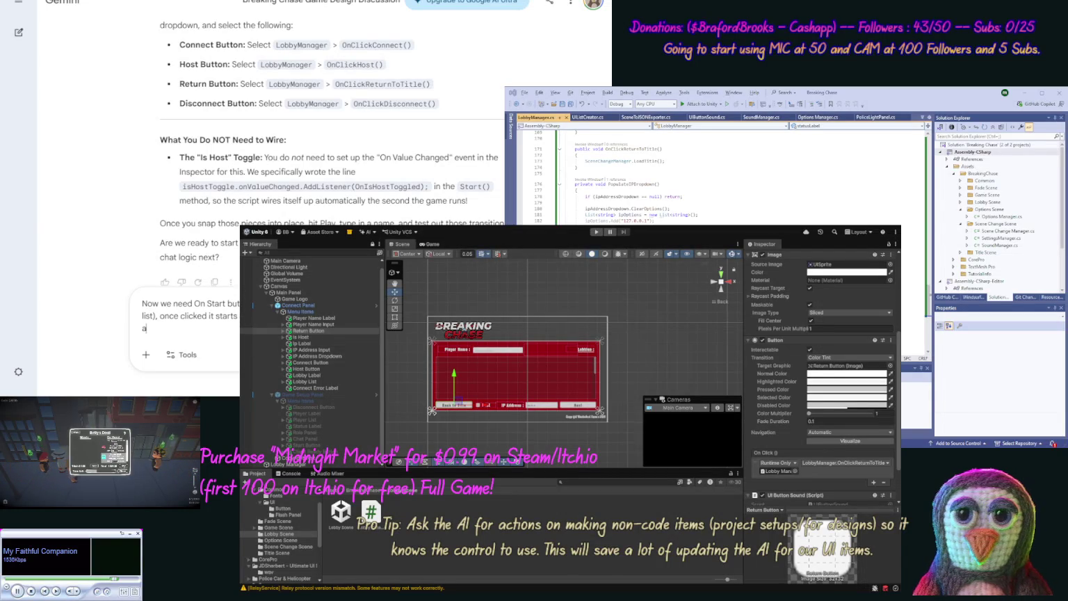
type("ctual ga")
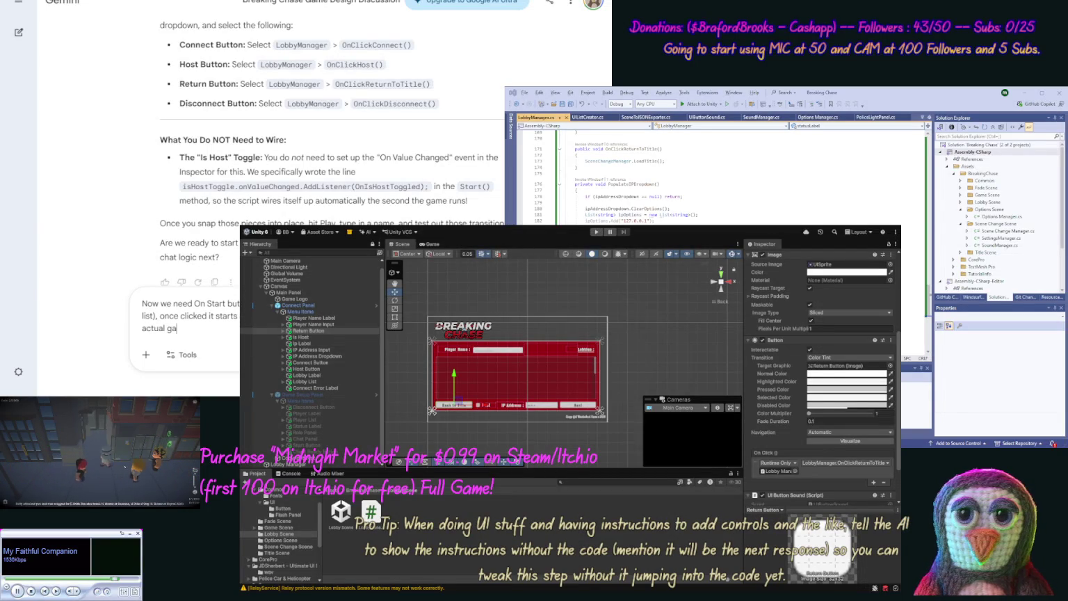
type("me coding f")
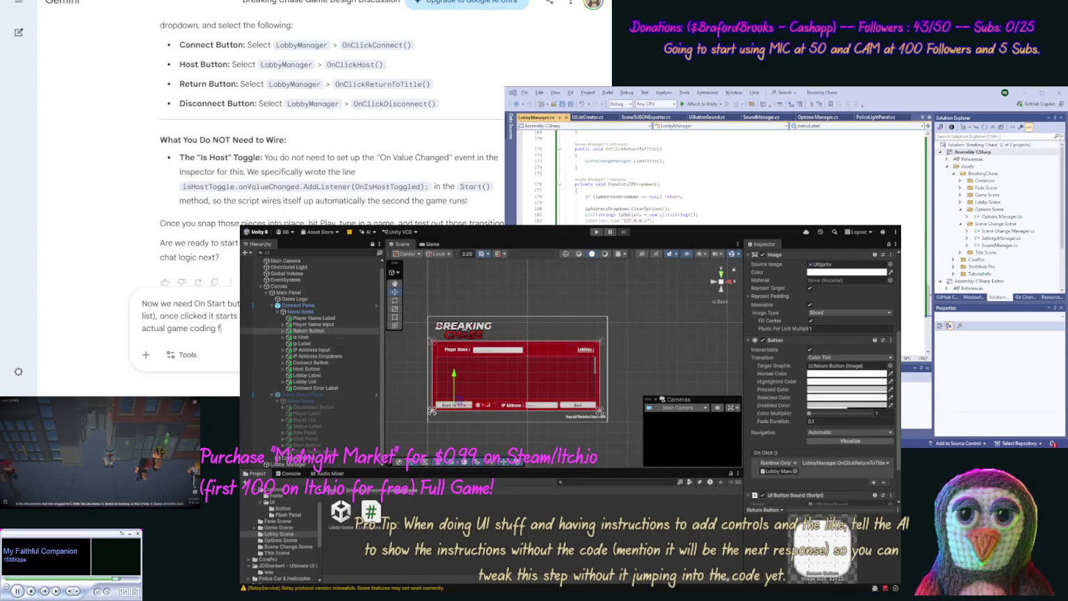
type("inally")
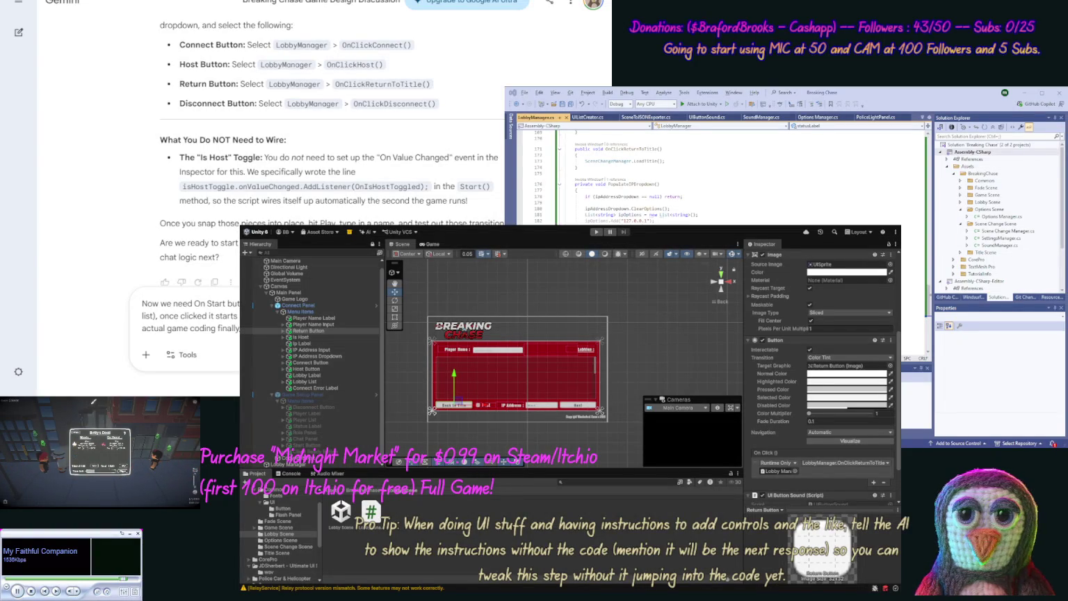
key("Return")
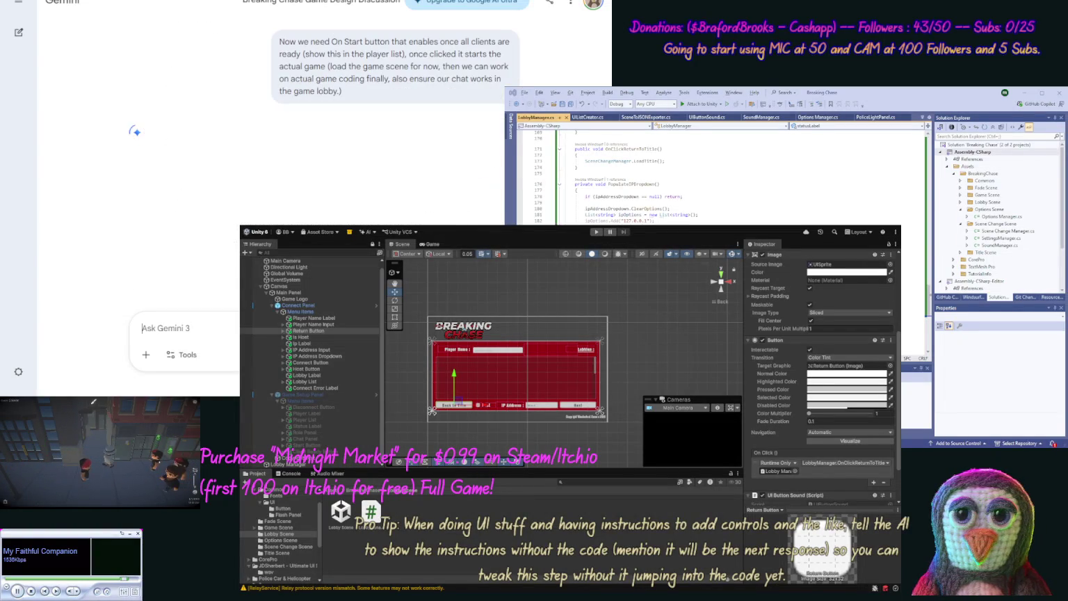
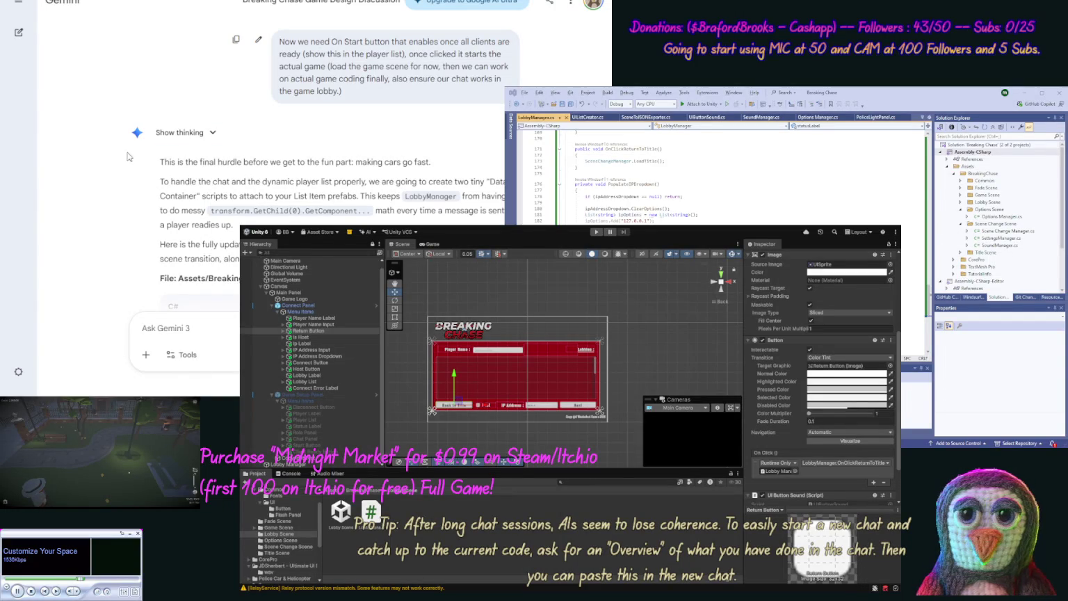
- Copy the LobbyPlayerItem.cs name and code from Gemini, and add a new C# script in the Lobby Scene folder
scroll(123, 202, "down", 3)
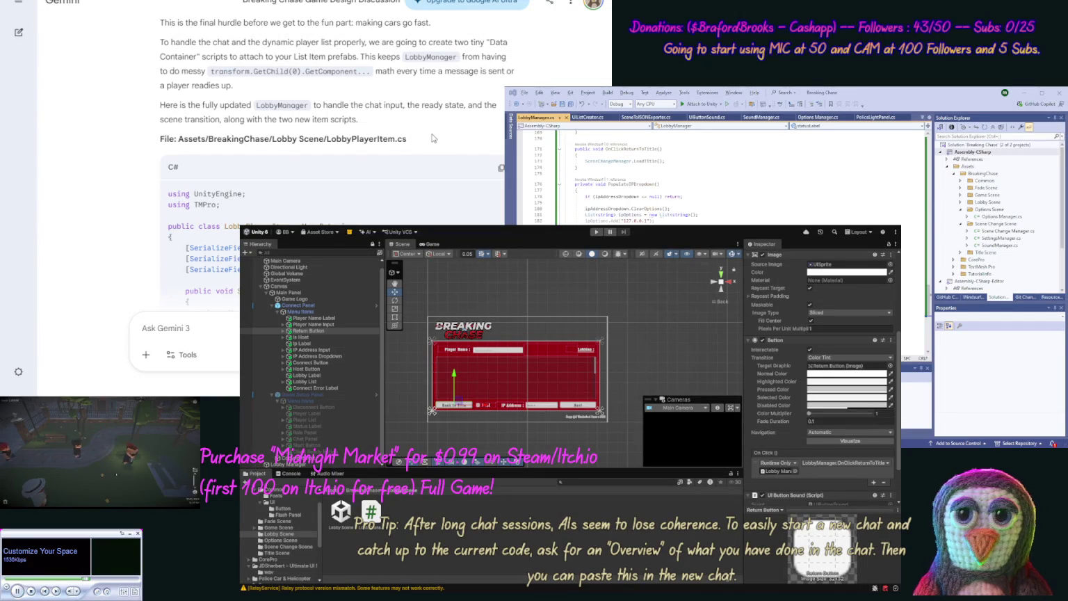
left_click_drag(409, 139, 326, 140)
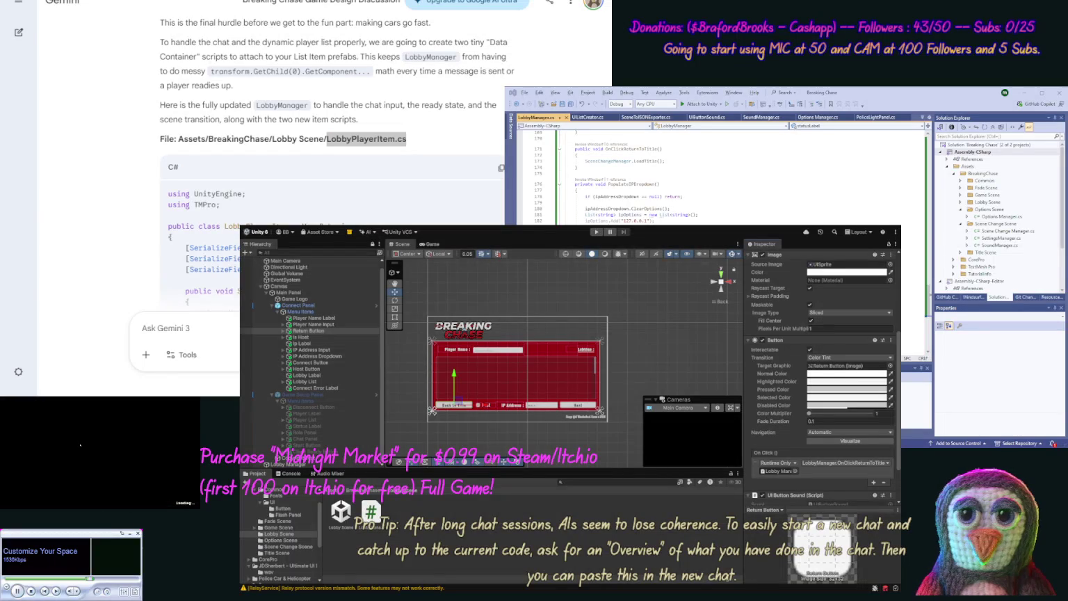
left_click(420, 530)
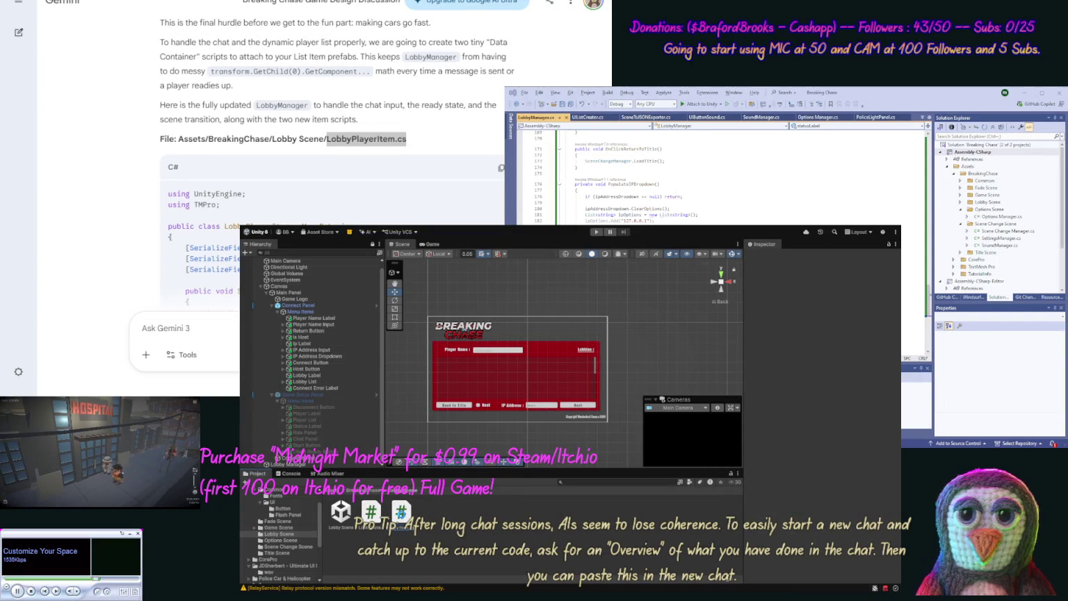
left_click_drag(327, 139, 407, 138)
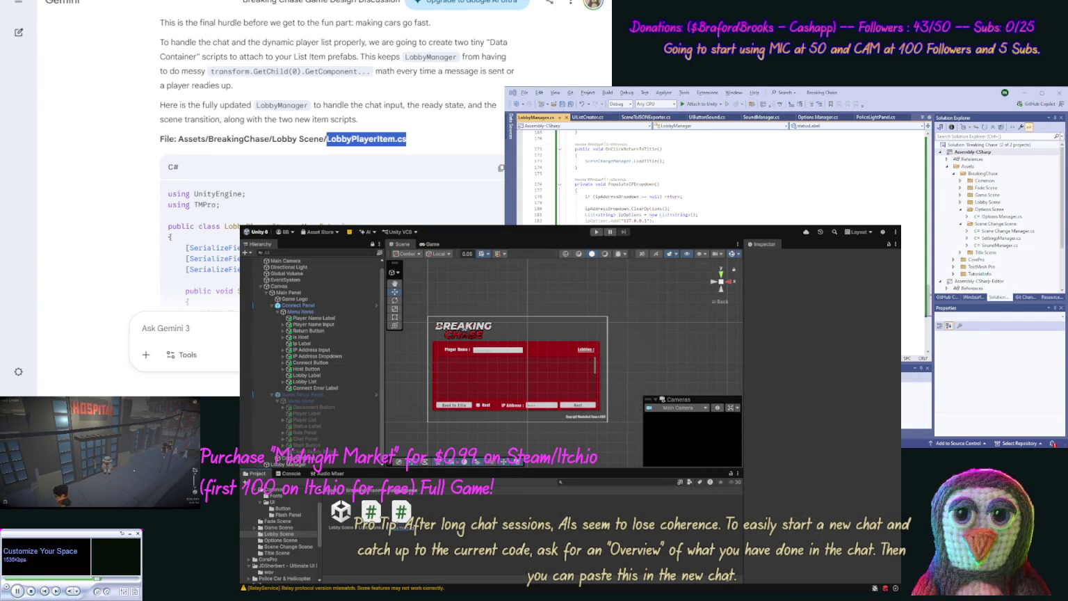
left_click(499, 170)
left_click(477, 499)
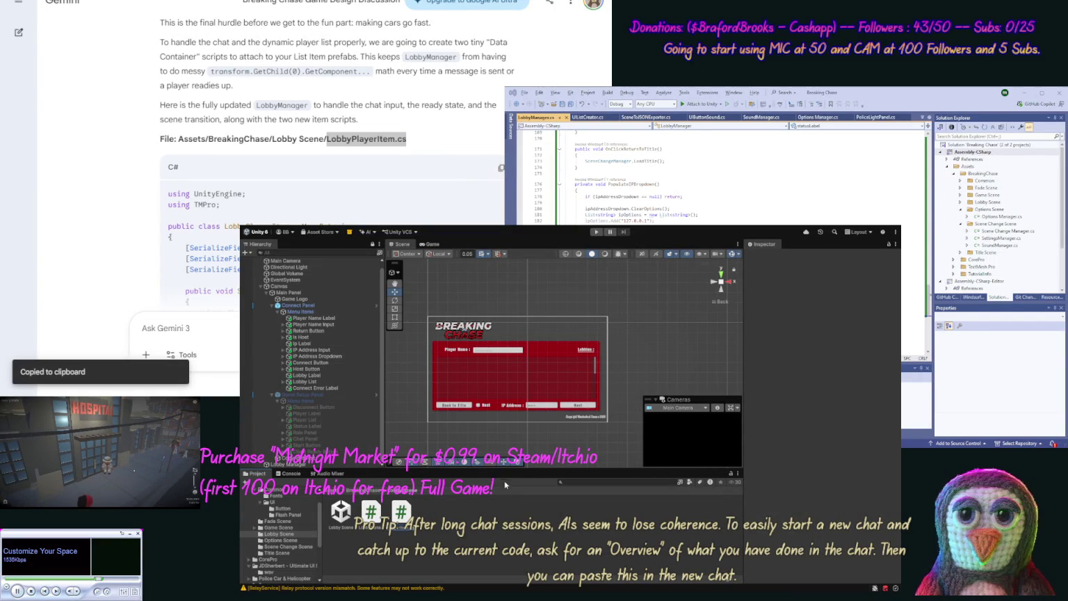
- Name the new script LobbyPlayerItem and replace its template with Gemini's LobbyPlayerItem code
key("Return")
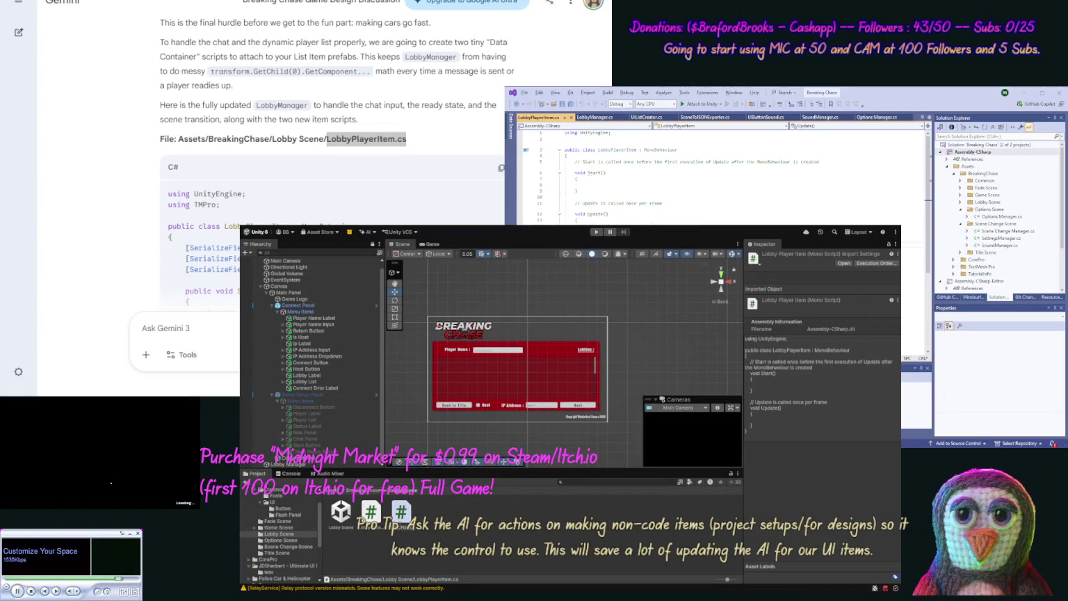
key("ctrl+a")
key("ctrl+v")
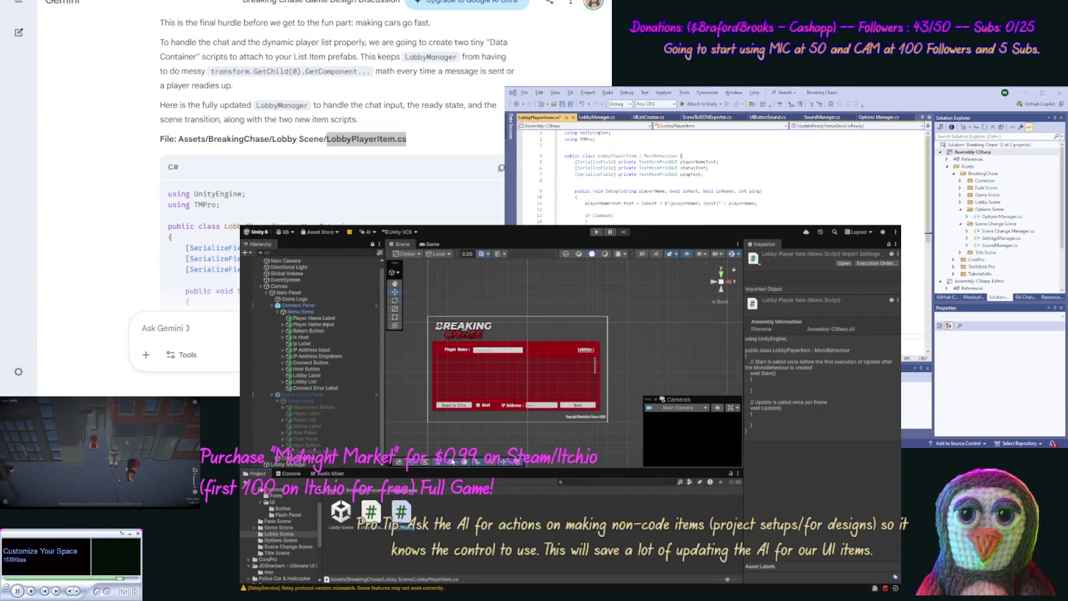
- Scroll Gemini's reply down to the LobbyChatMessage.cs code block
key("alt+Tab")
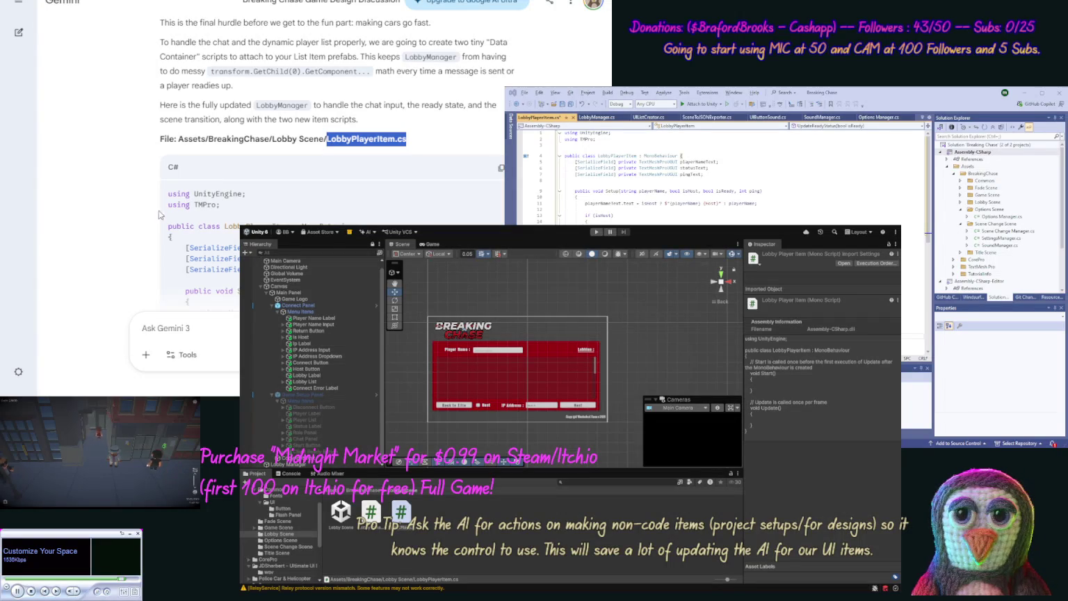
scroll(131, 251, "down", 5)
scroll(132, 250, "down", 4)
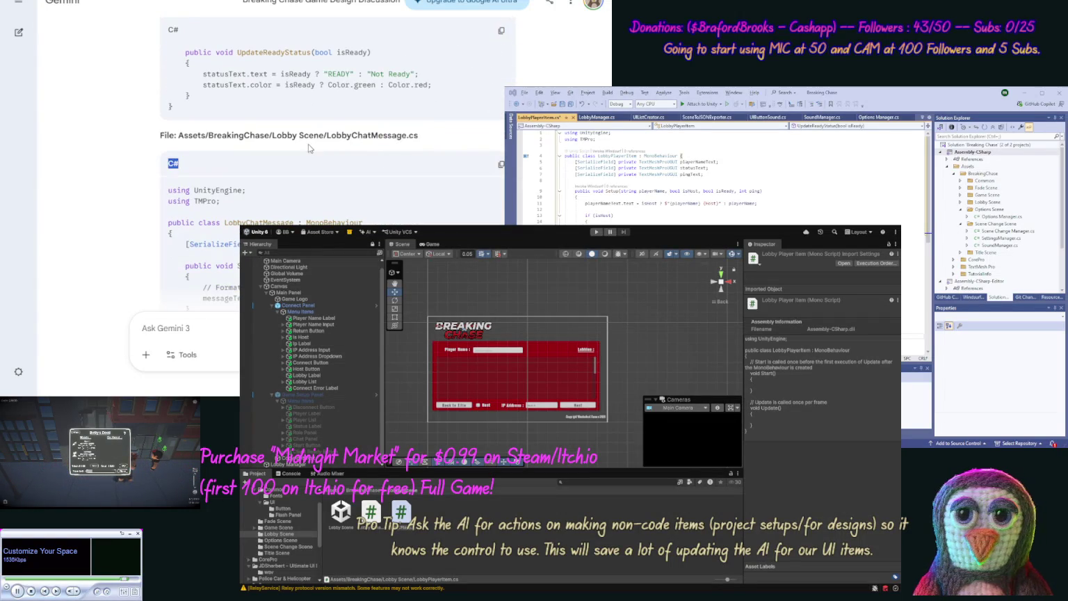
- Copy Gemini's LobbyChatMessage.cs code and select the template code of a new LobbyChatMessage script
double_click(371, 135)
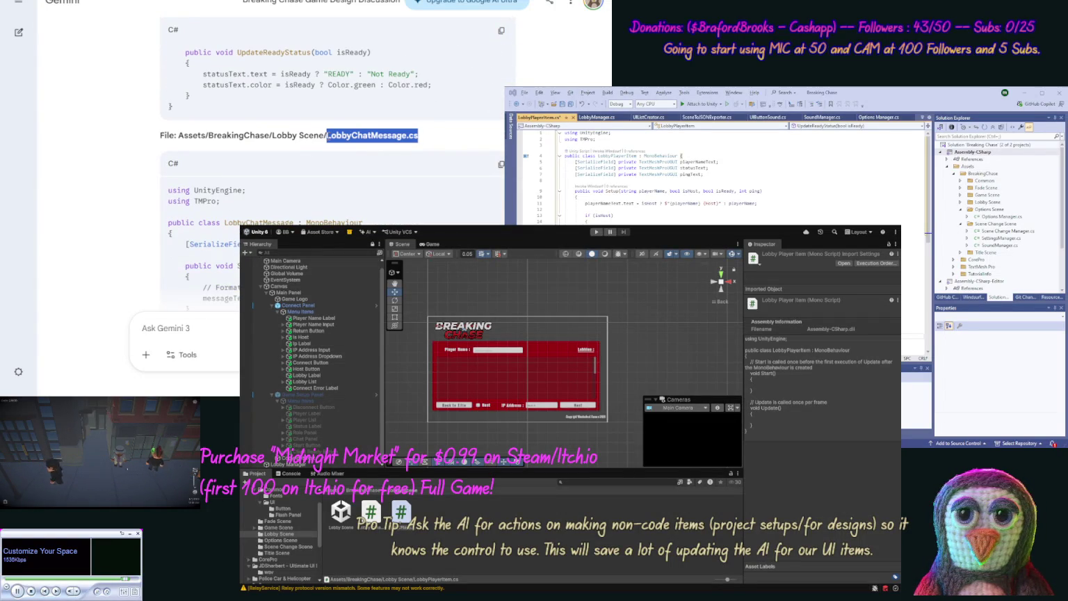
left_click(493, 494)
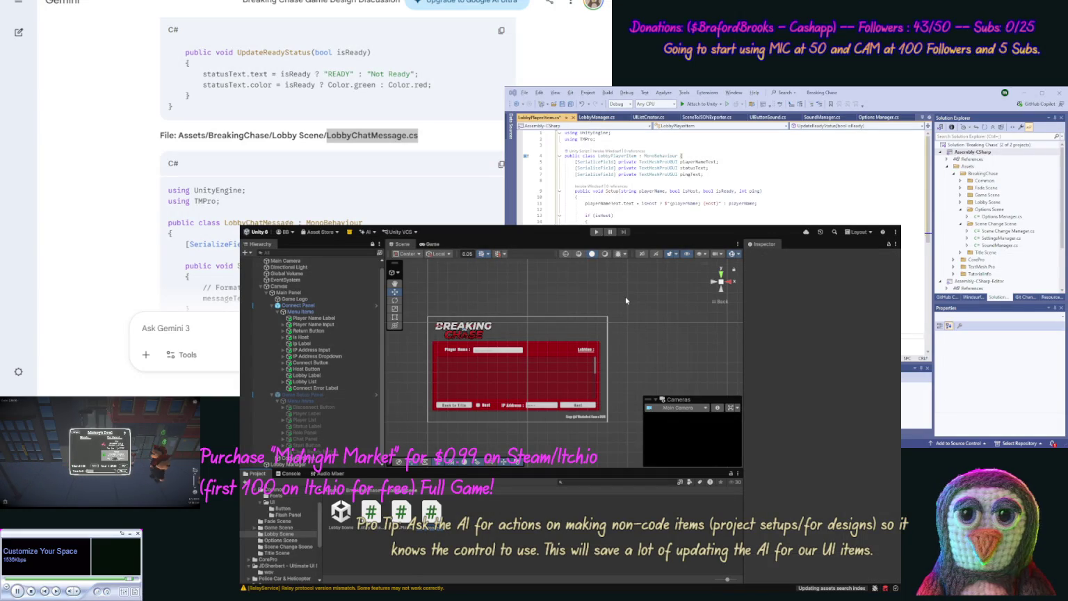
left_click(367, 200)
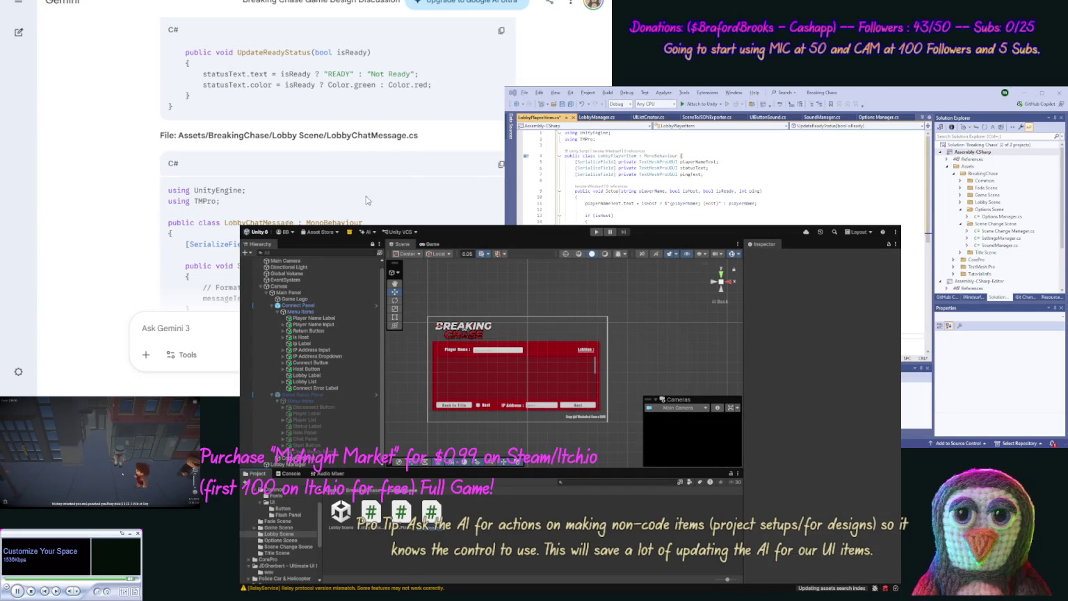
left_click(500, 164)
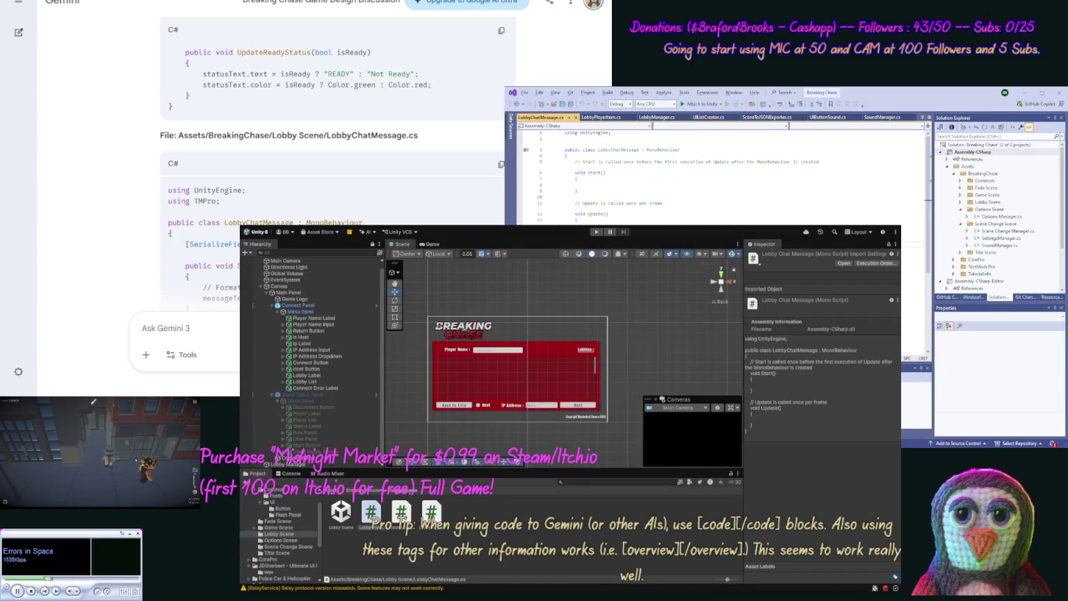
key("ctrl+a")
- Paste the LobbyChatMessage code, then replace LobbyManager.cs with Gemini's updated LobbyManager code
key("ctrl+v")
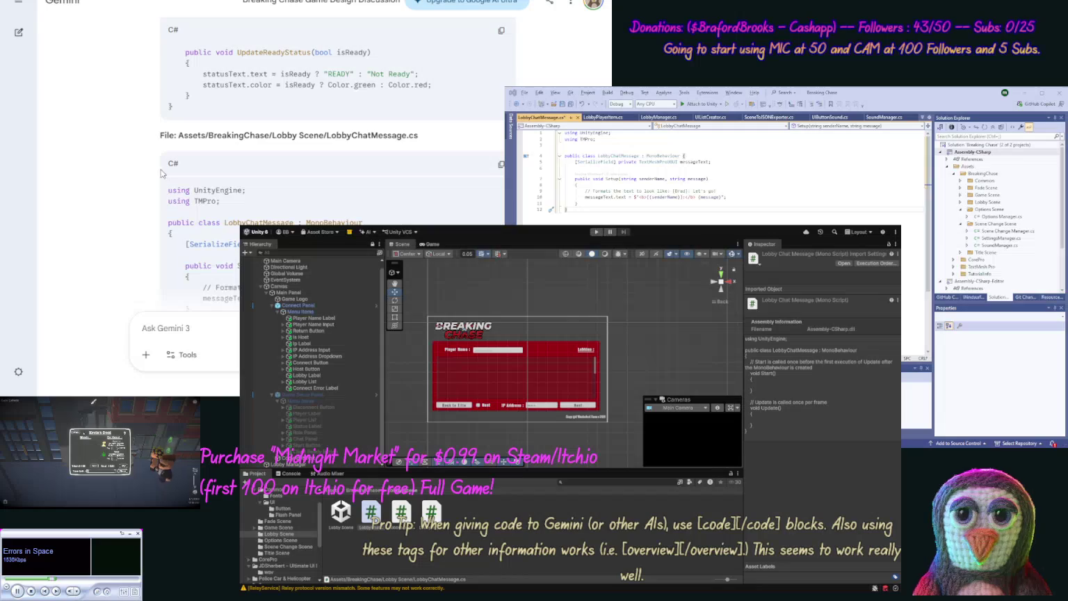
scroll(138, 221, "down", 1)
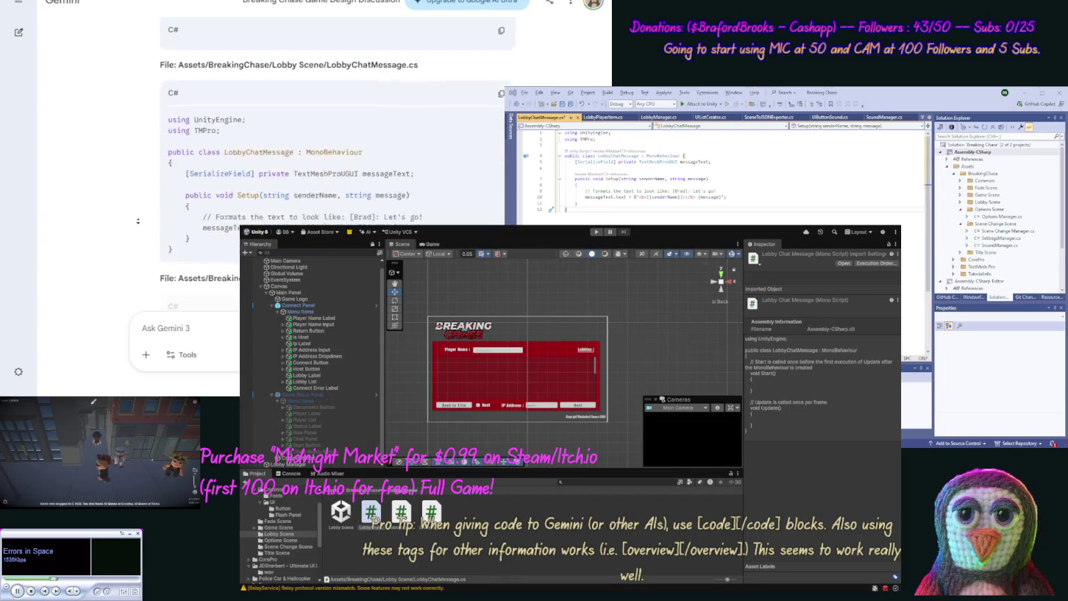
scroll(138, 221, "down", 3)
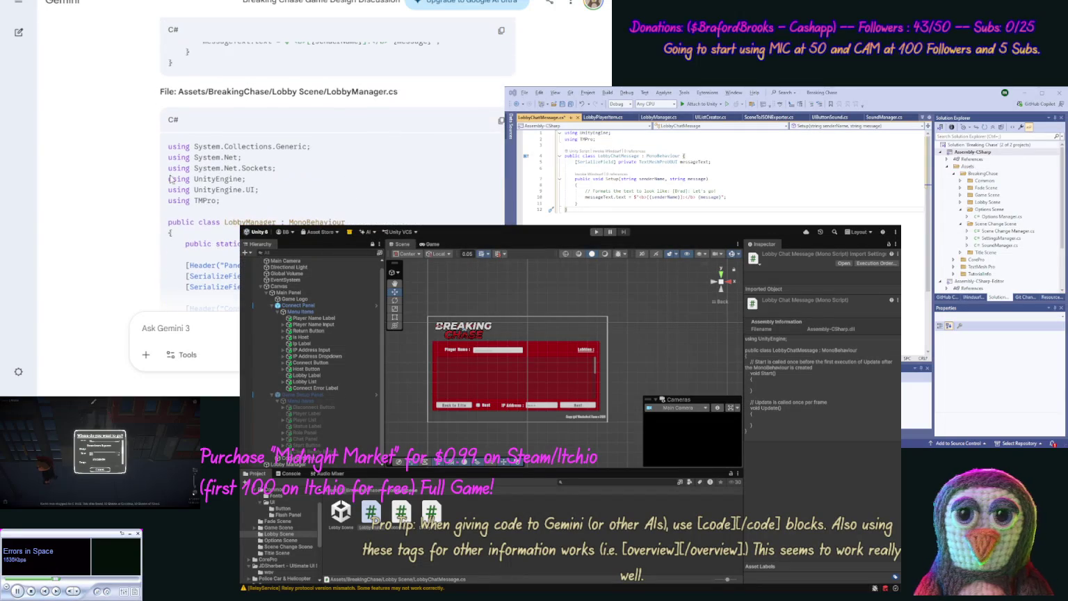
left_click(500, 121)
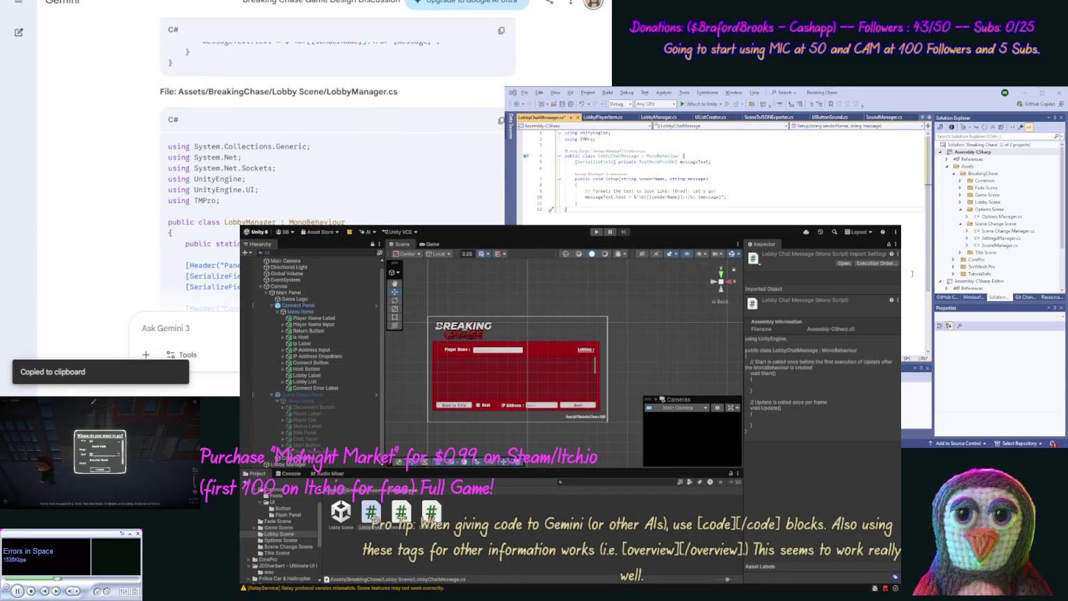
left_click(669, 120)
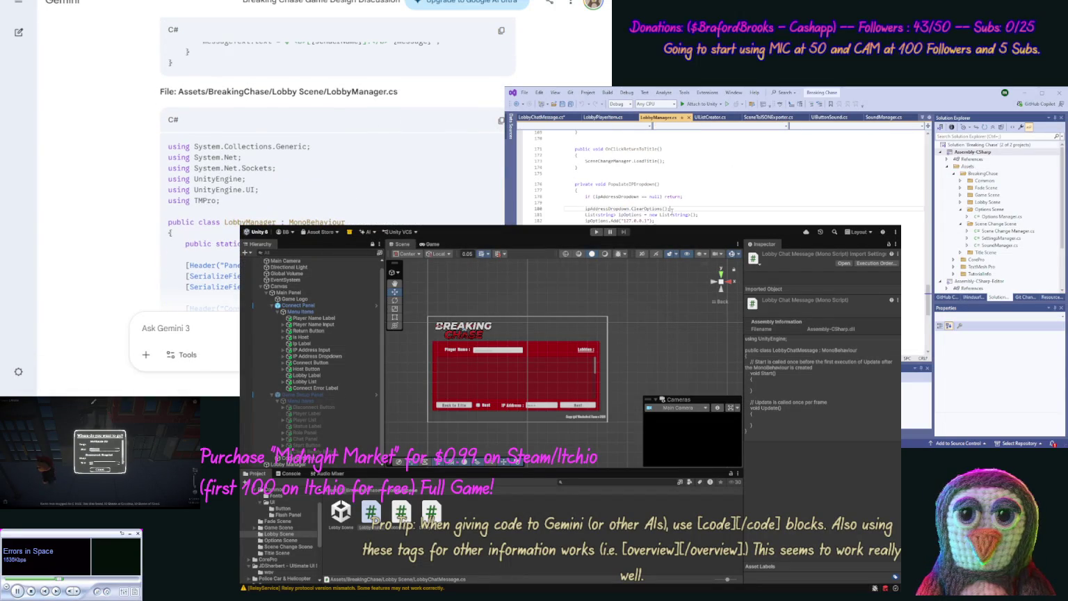
key("ctrl+a")
key("ctrl+v")
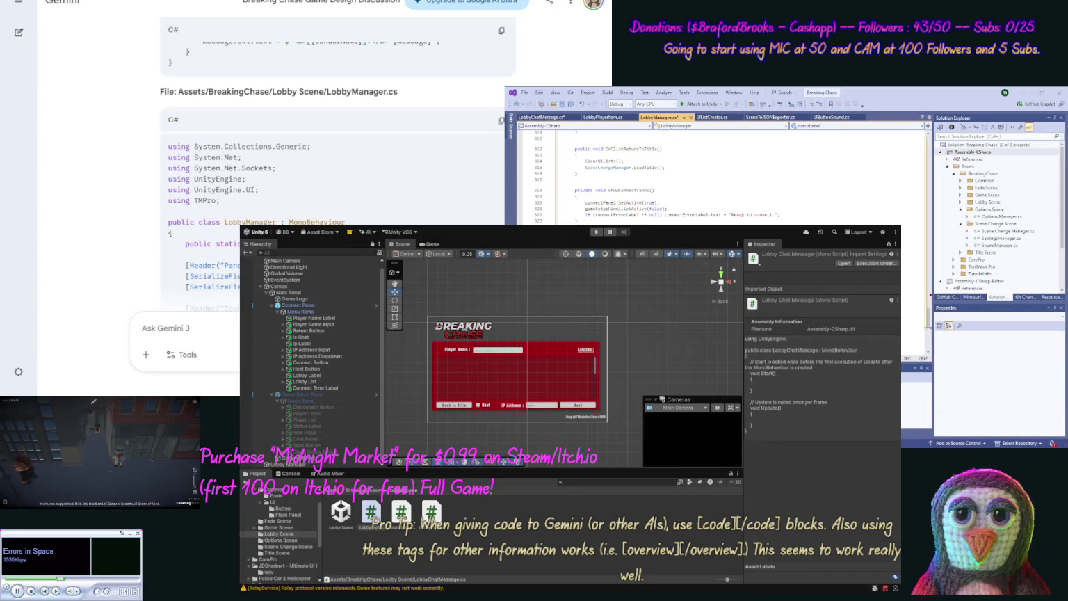
- Read Gemini's list prefab setup steps and show the Unity console's warnings and errors
scroll(117, 178, "down", 15)
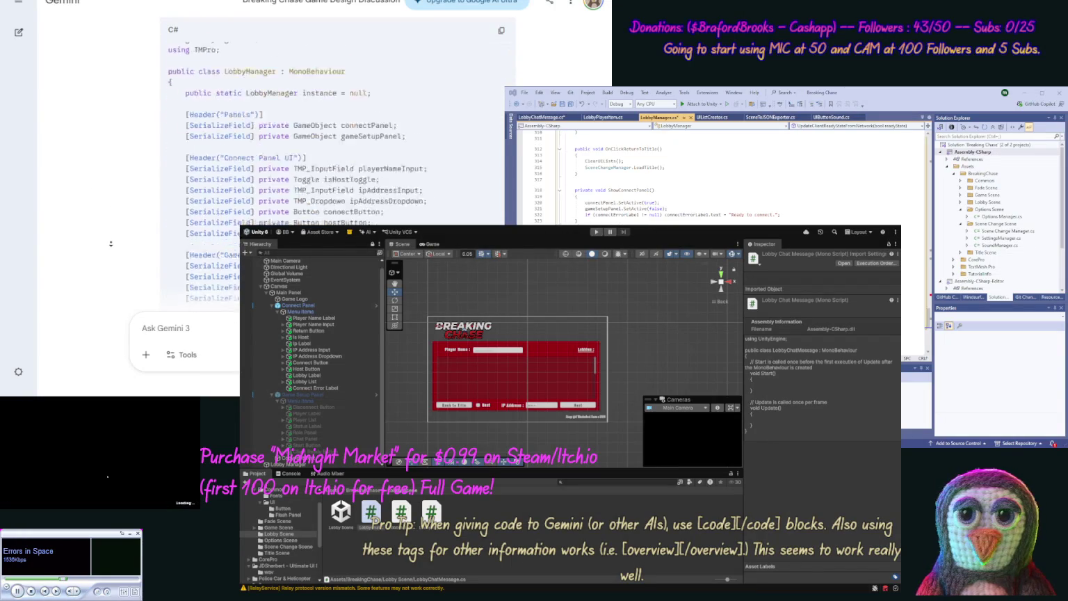
scroll(110, 244, "up", 10)
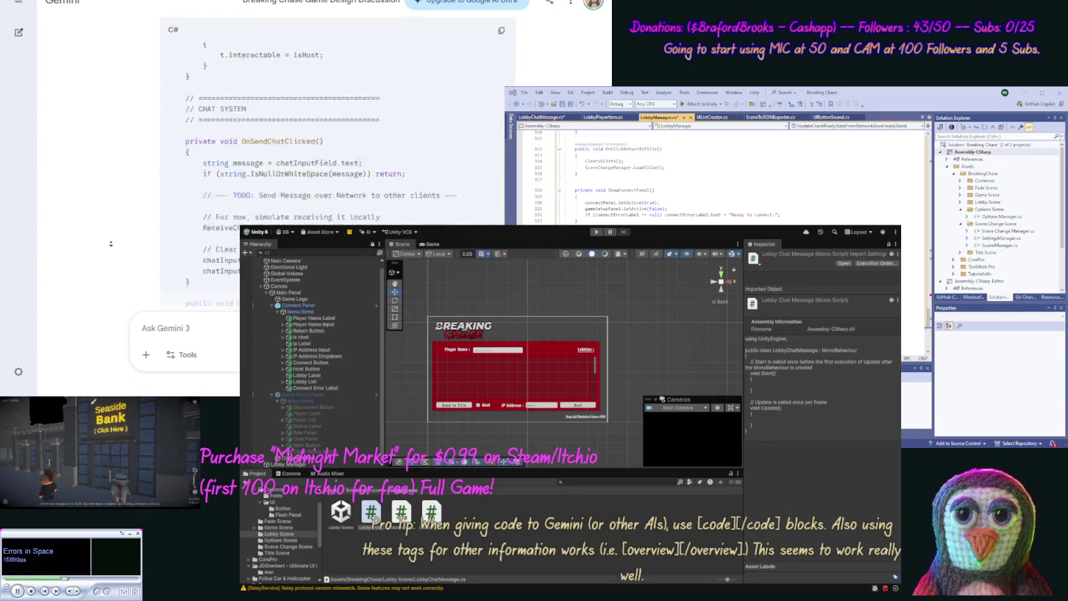
scroll(111, 243, "down", 15)
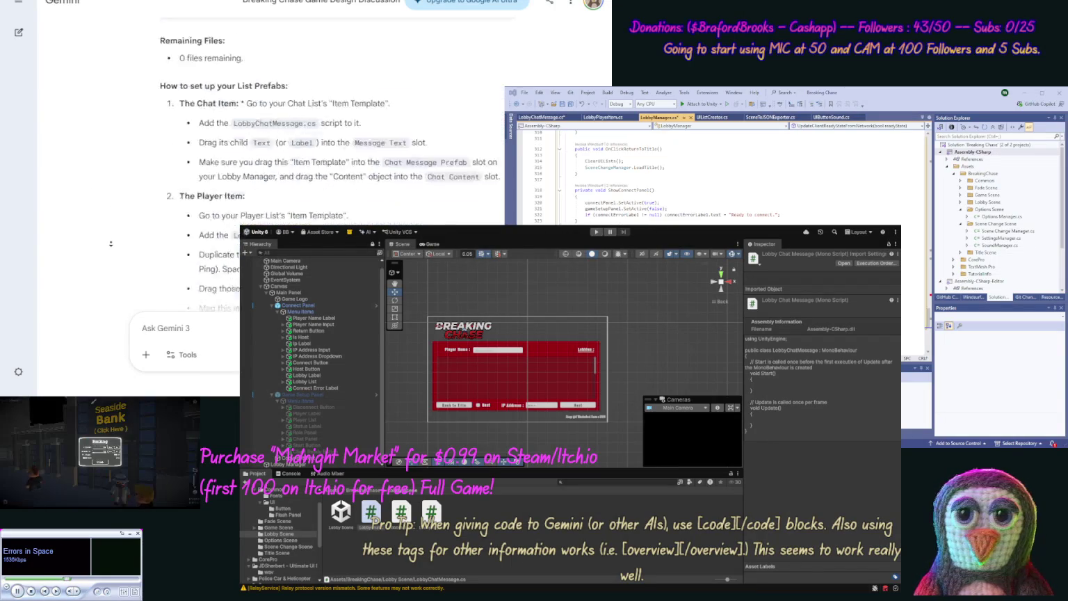
scroll(112, 209, "up", 5)
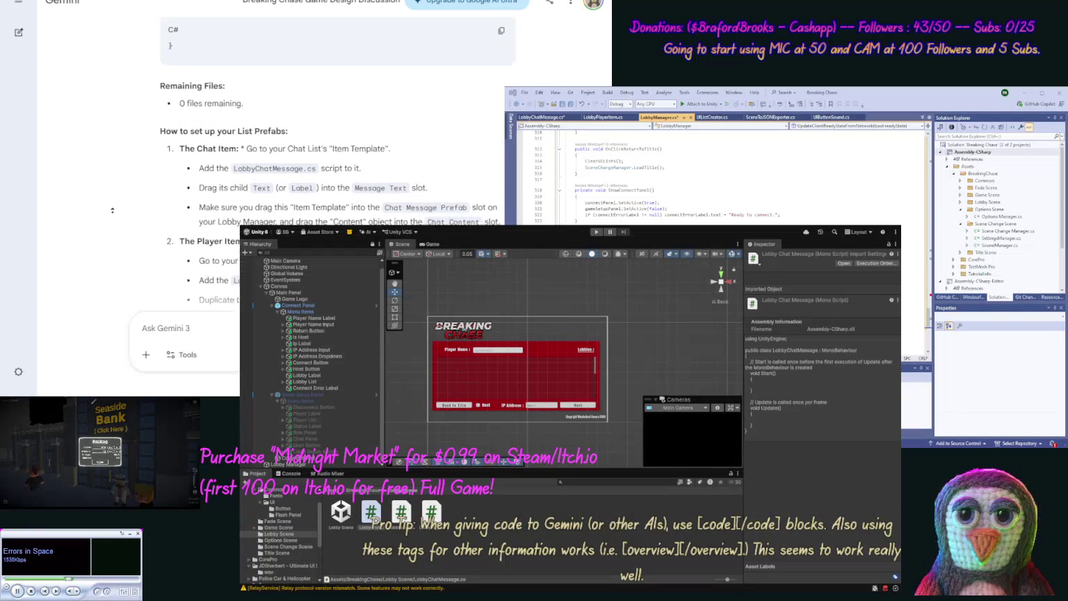
scroll(111, 226, "down", 3)
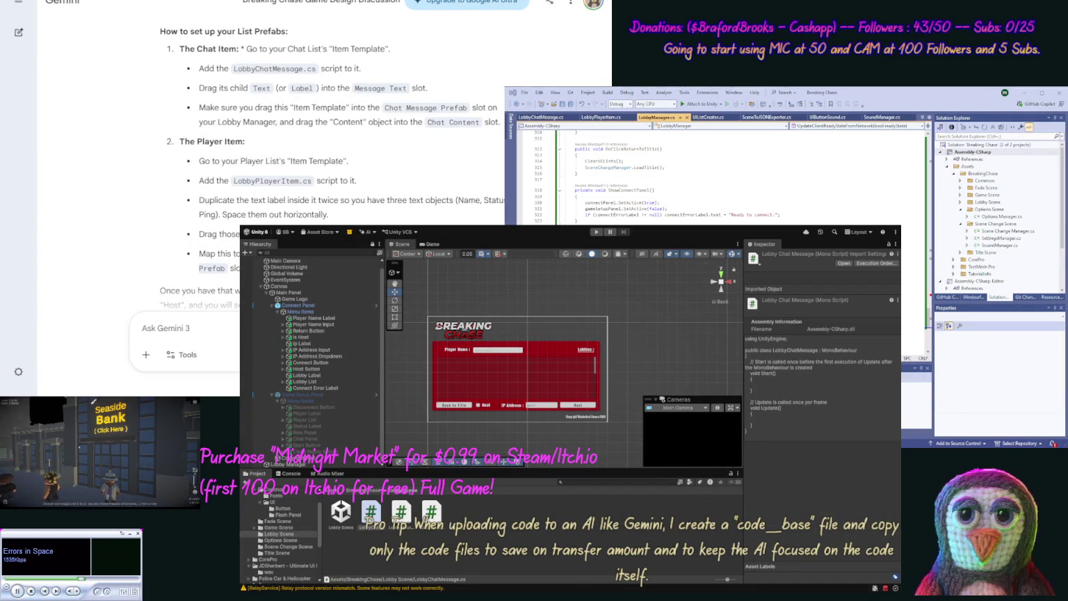
left_click(291, 473)
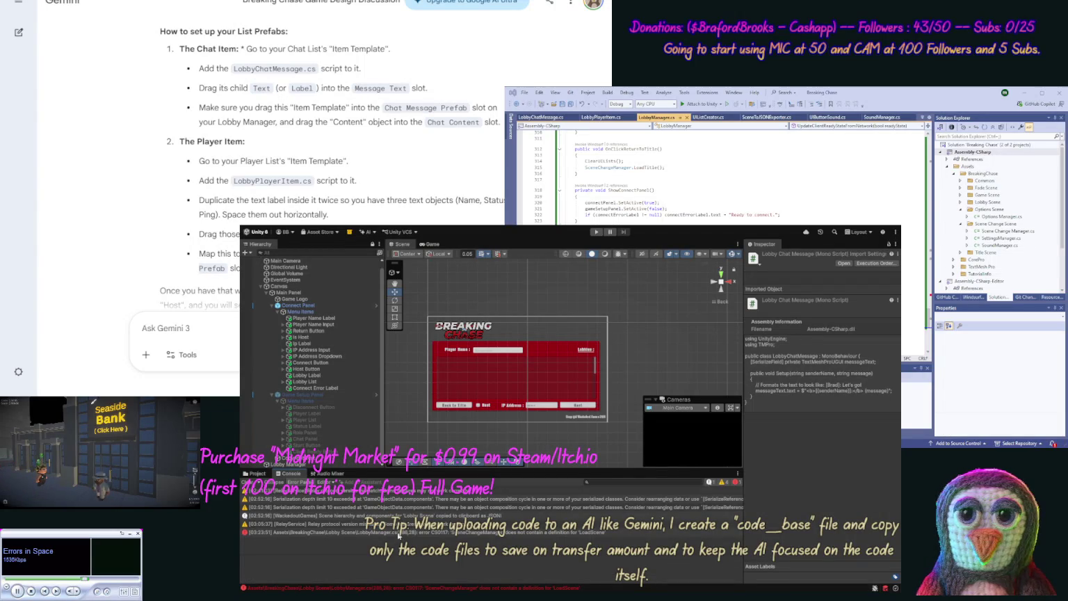
left_click(392, 532)
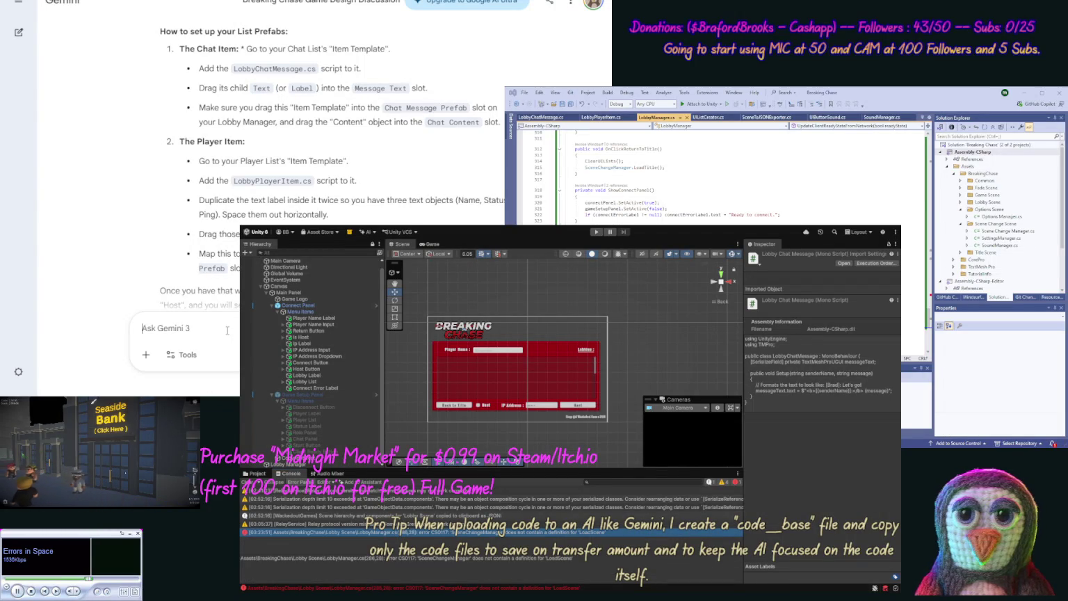
type("fix \"")
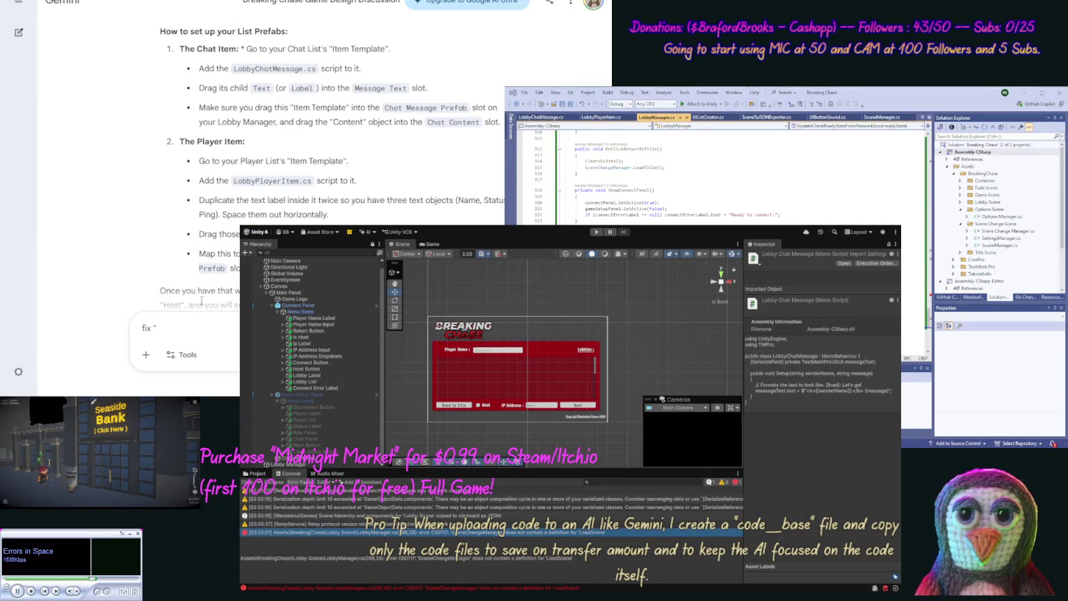
key("ctrl+v")
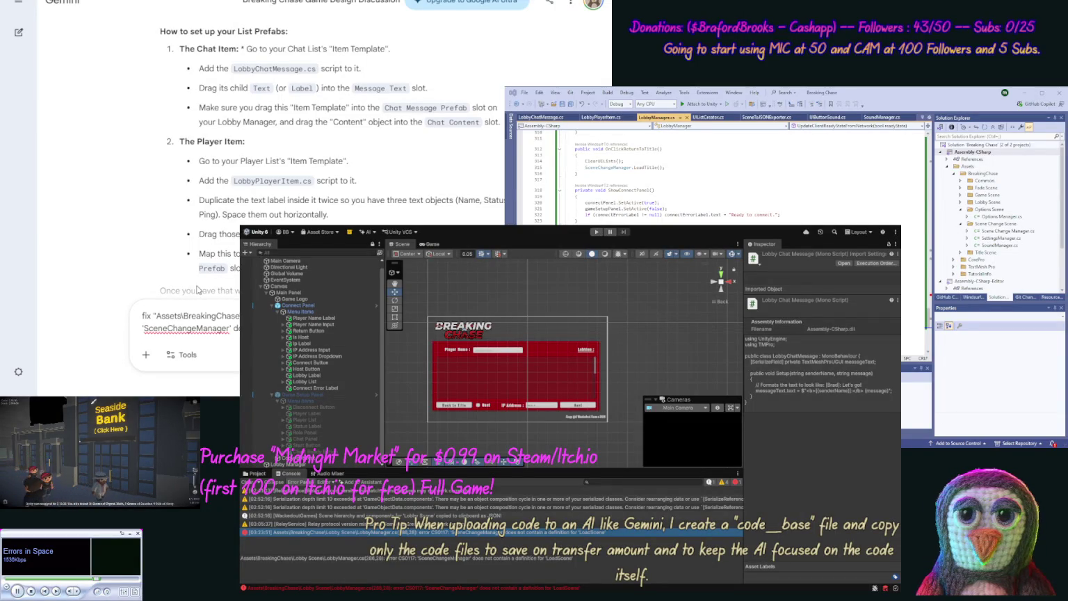
left_click_drag(288, 33, 142, 35)
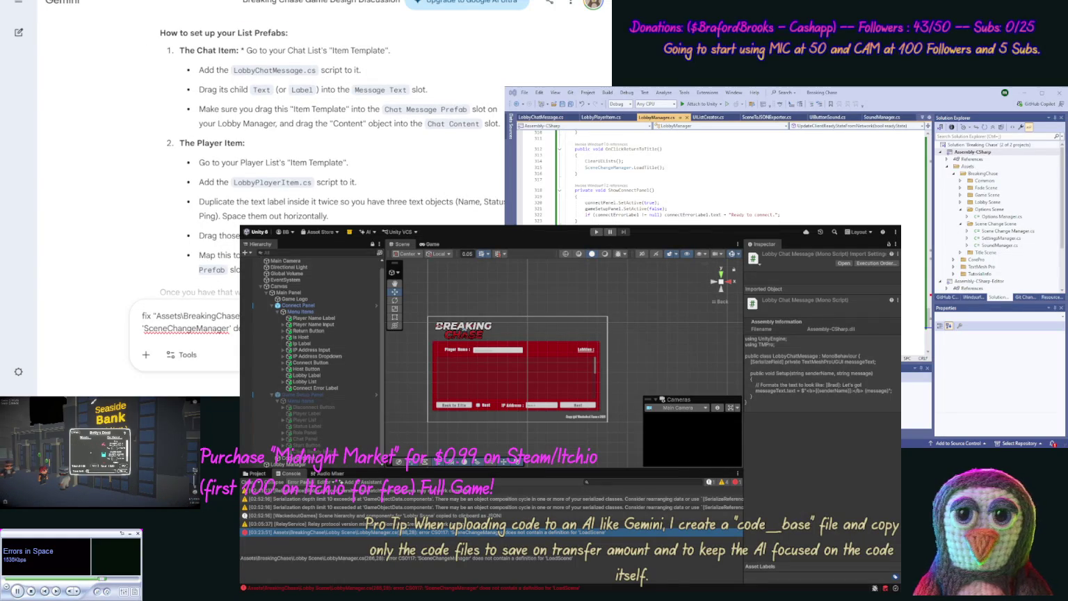
key("ctrl+v")
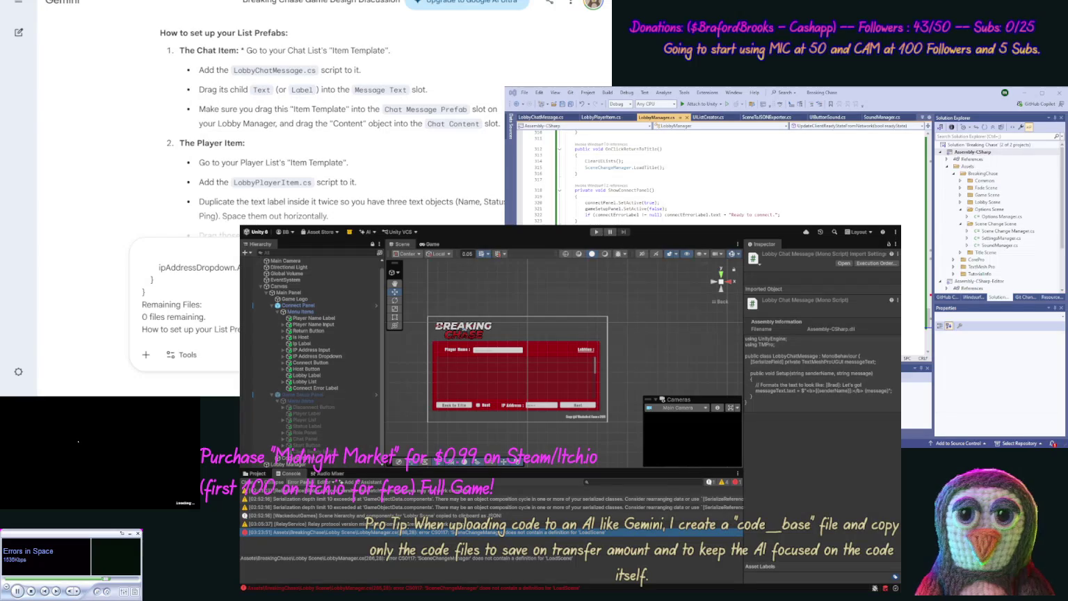
scroll(110, 165, "down", 3)
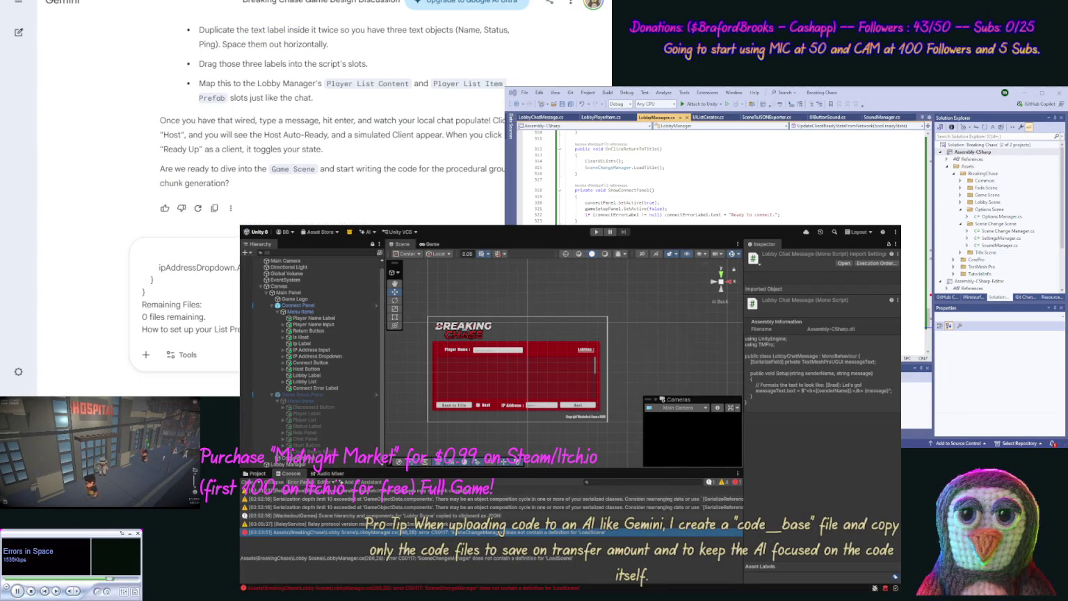
key("Return")
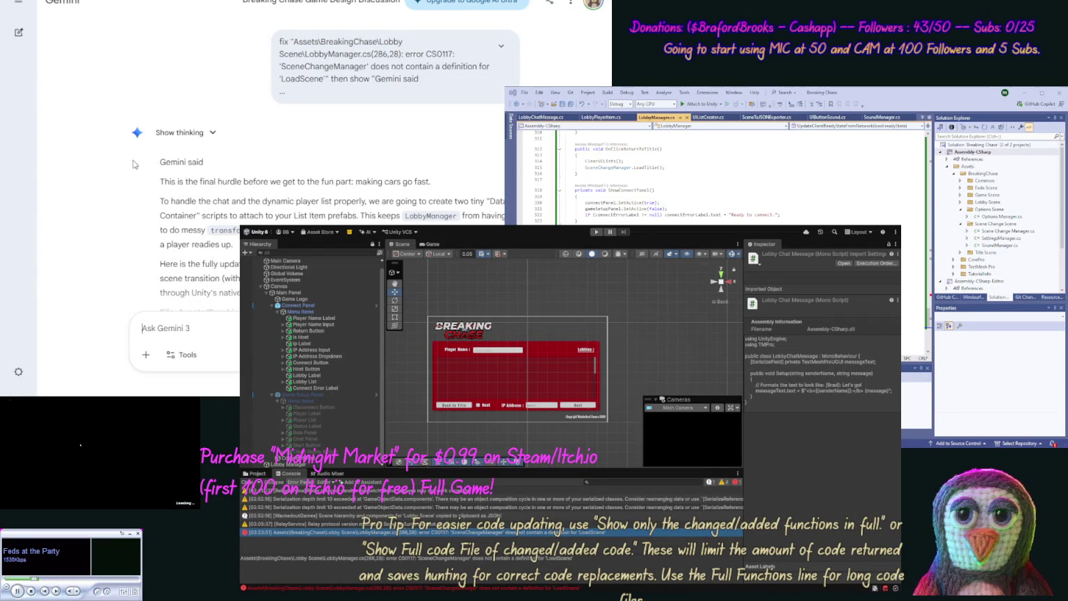
- Replace LobbyPlayerItem.cs with Gemini's new LobbyPlayerItem code
scroll(130, 185, "down", 1)
scroll(130, 185, "down", 3)
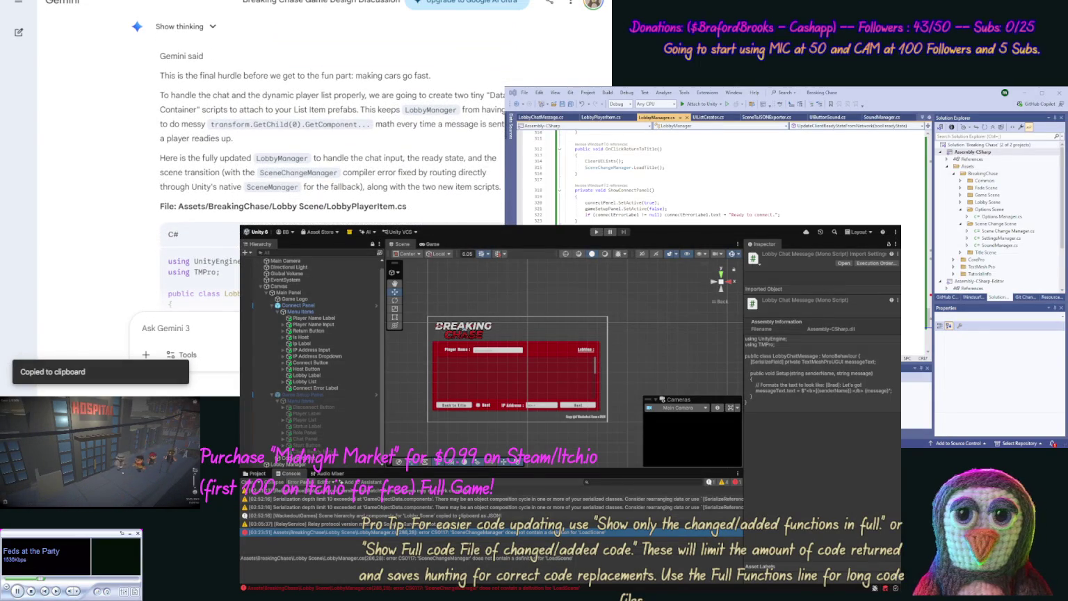
left_click(601, 117)
key("ctrl+a")
key("ctrl+v")
- Copy Gemini's new LobbyChatMessage code and replace LobbyChatMessage.cs with it
scroll(135, 252, "down", 4)
scroll(134, 253, "down", 6)
scroll(185, 193, "up", 3)
left_click(500, 93)
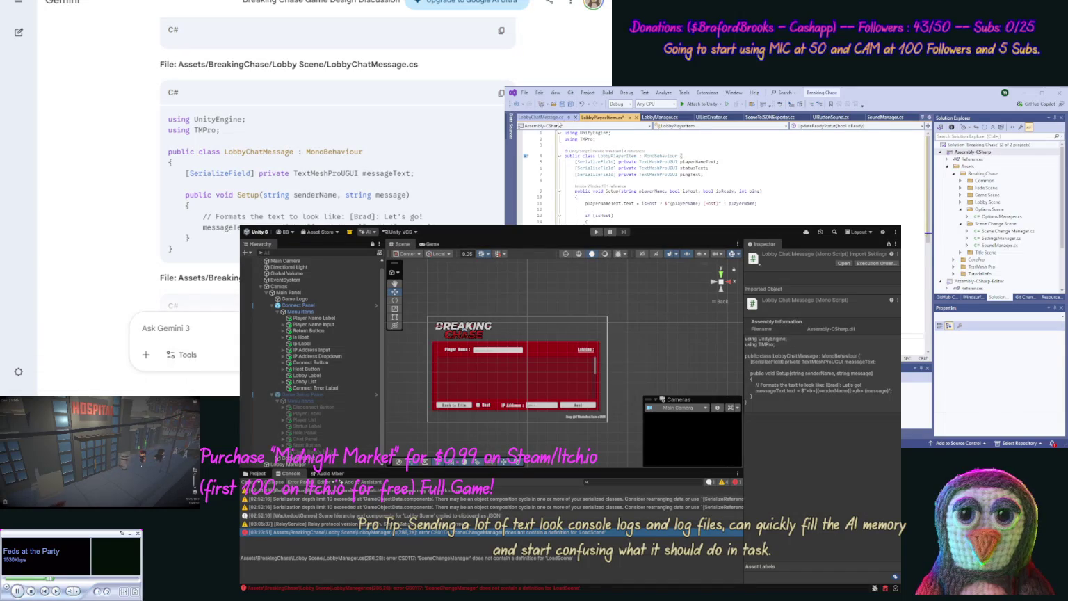
left_click(541, 117)
key("ctrl+a")
key("ctrl+v")
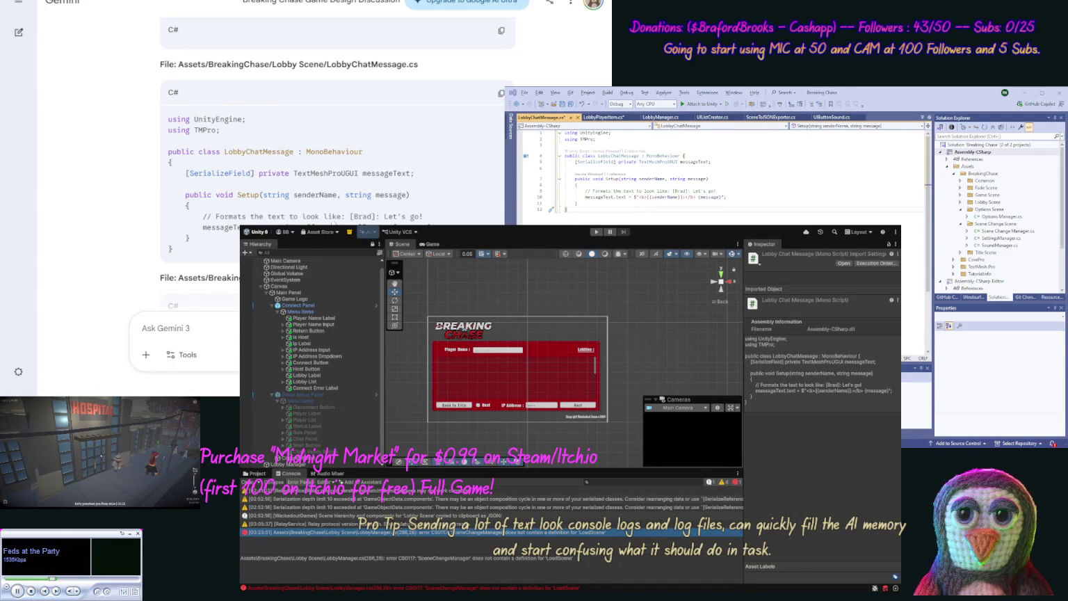
- Copy Gemini's updated LobbyManager code, open LobbyManager.cs, and save all scripts
left_click(501, 93)
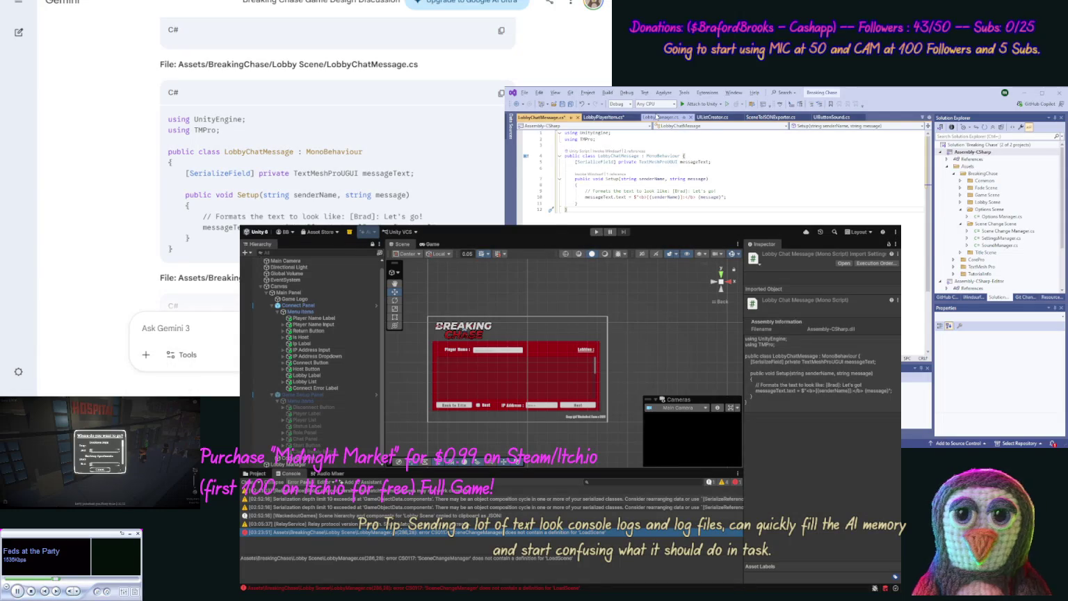
left_click(657, 118)
scroll(698, 209, "down", 2)
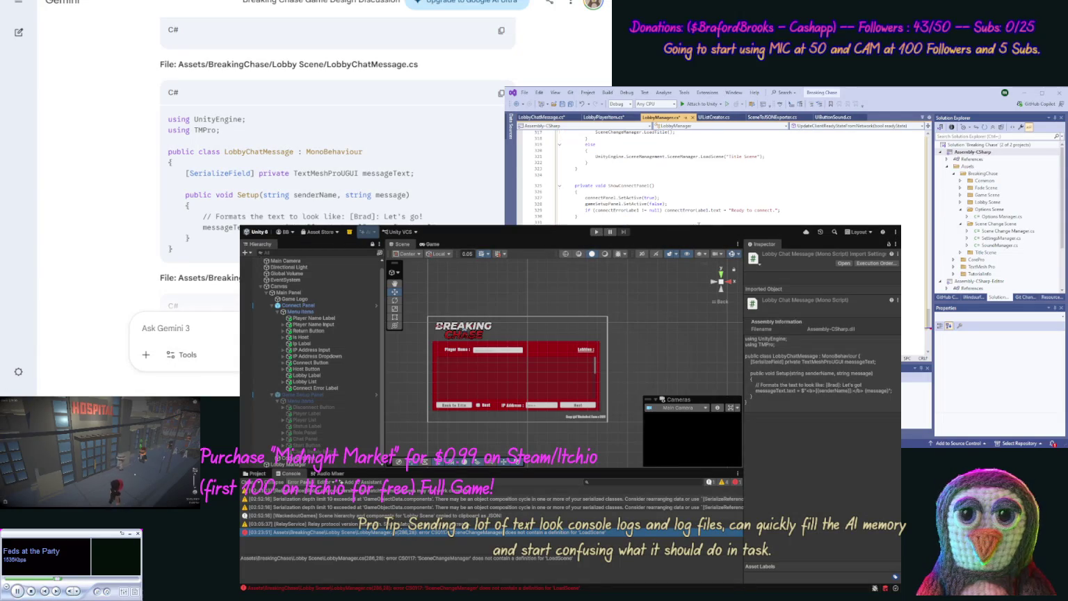
key("ctrl+shift+s")
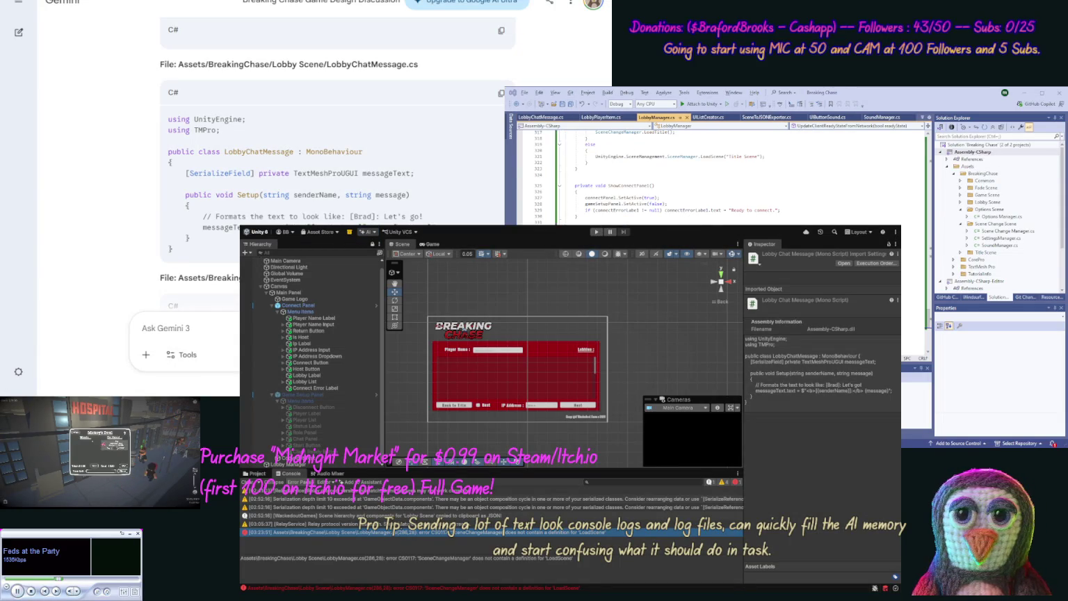
middle_click(136, 210)
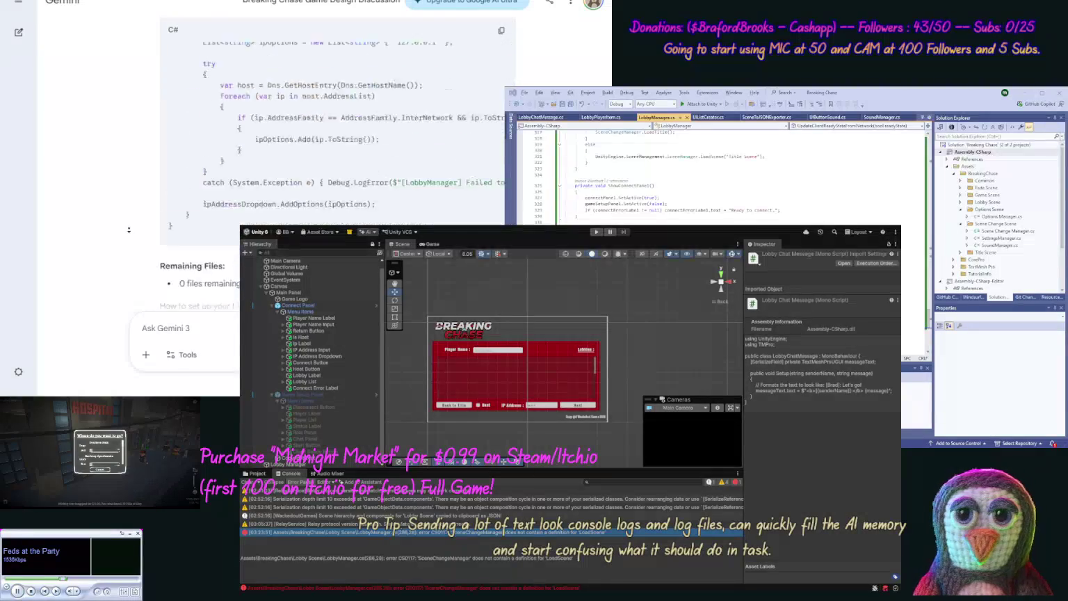
- Expand Chat Panel down to Content and select the chat list's Item Template
left_click(130, 232)
scroll(132, 212, "up", 1)
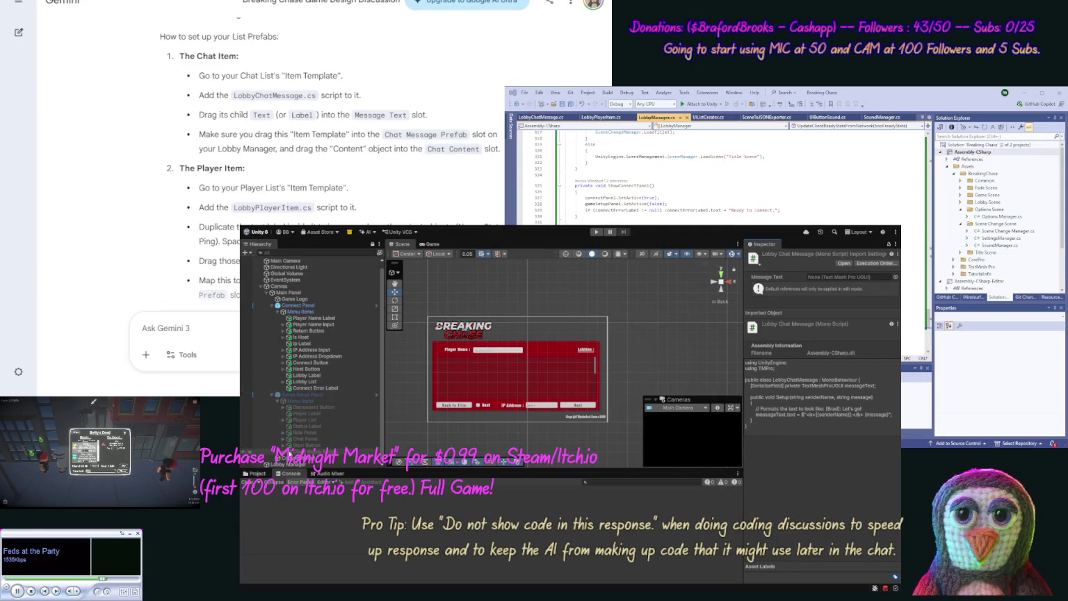
left_click(283, 440)
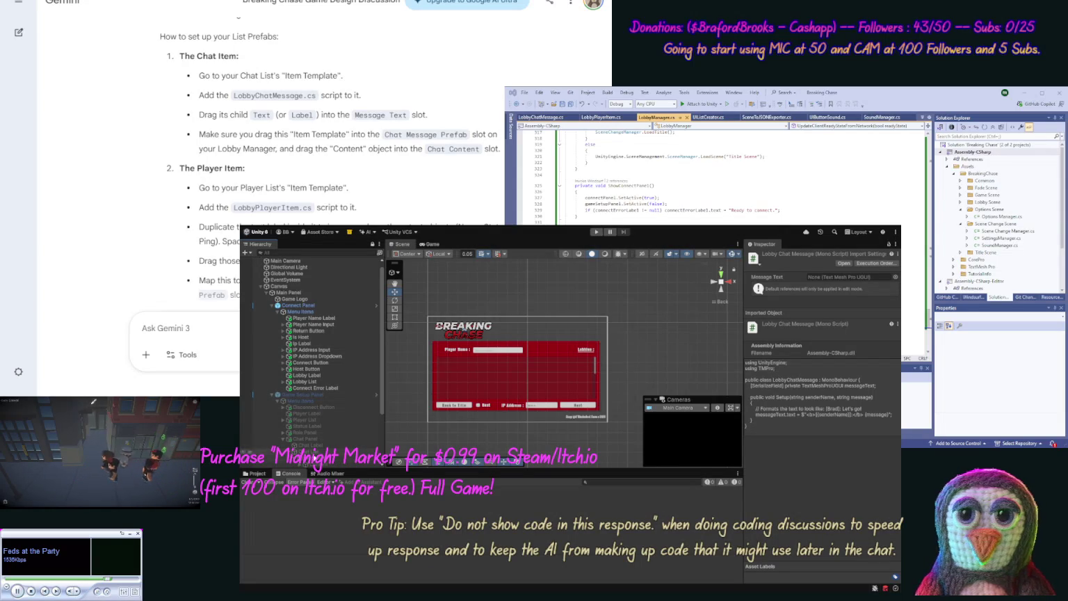
left_click_drag(379, 402, 380, 449)
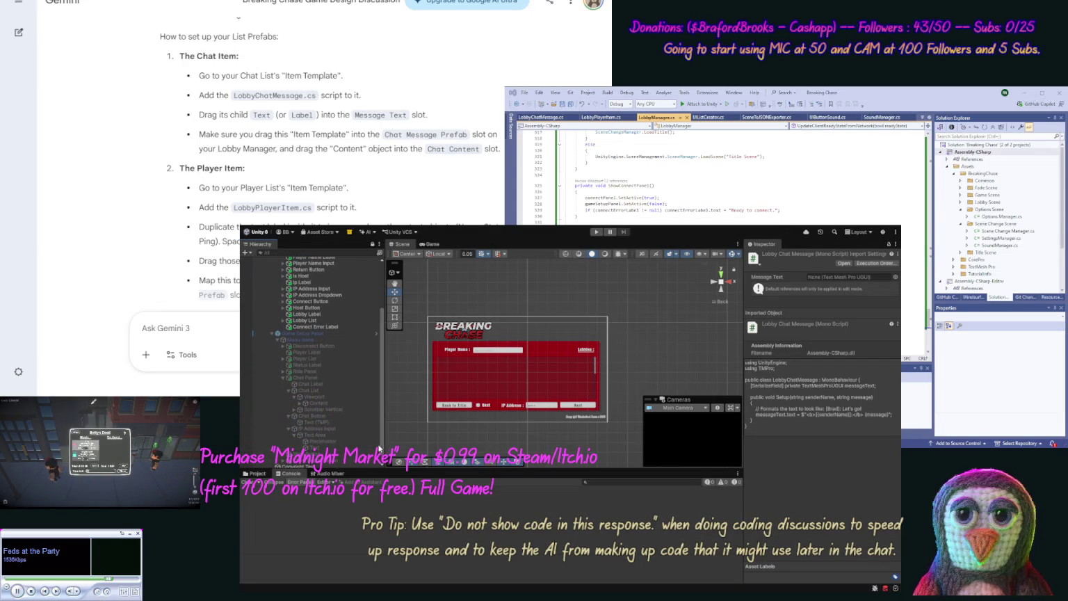
left_click(299, 401)
left_click(321, 409)
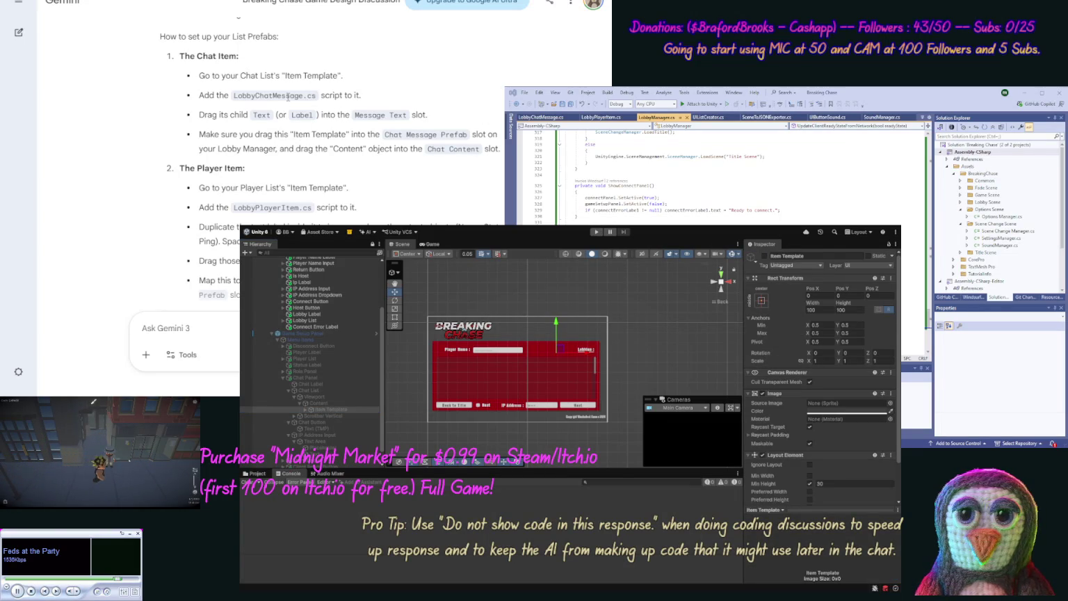
- Attach the LobbyChatMessage script to the chat Item Template from the Project panel
left_click(292, 409)
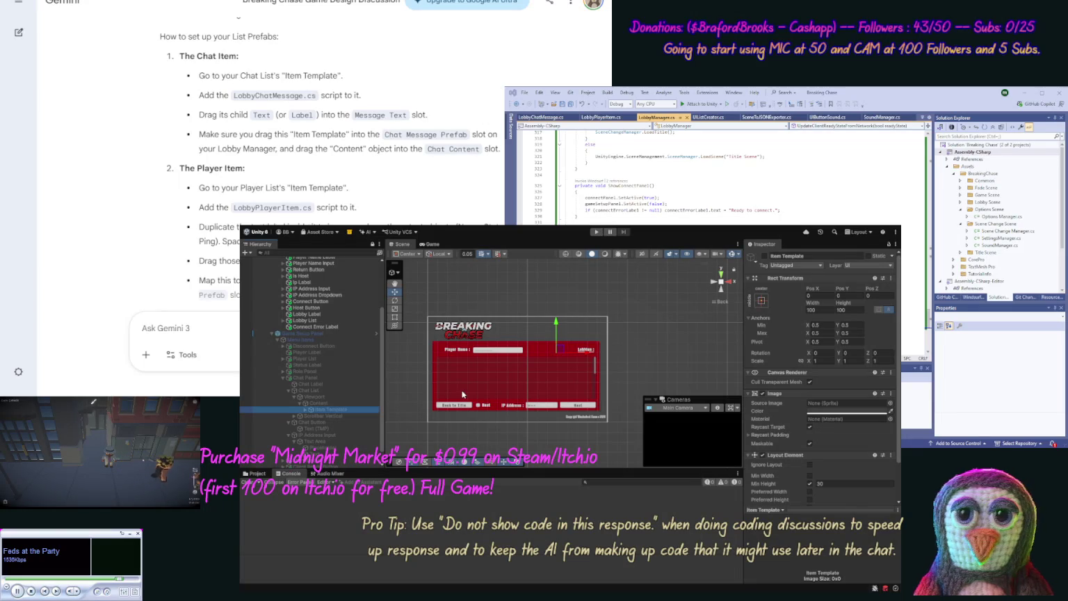
left_click(256, 473)
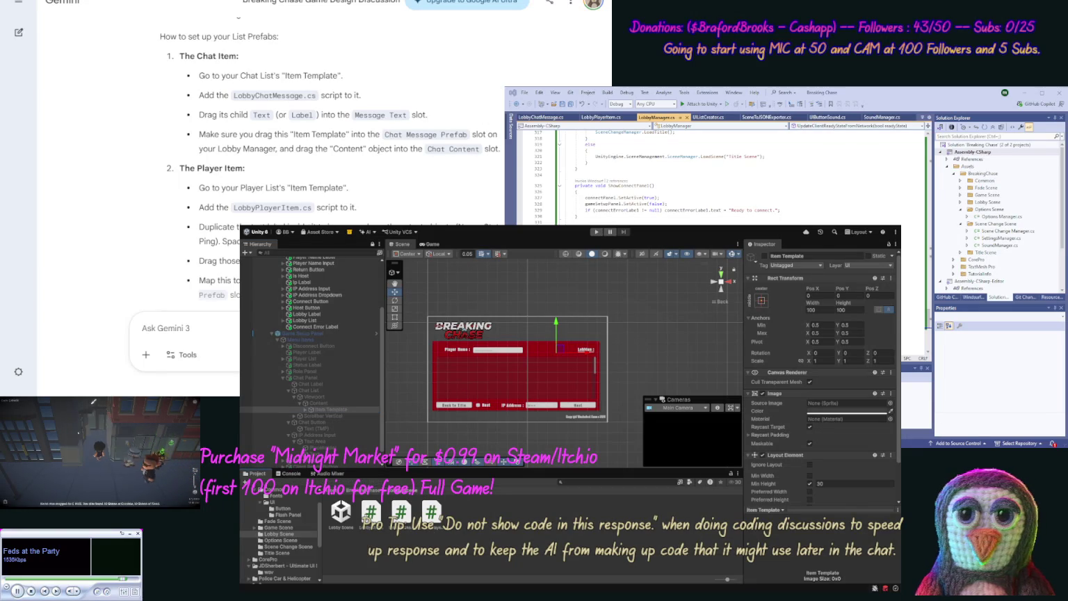
left_click(370, 516)
mouse_move(371, 516)
left_mouse_down()
mouse_move(347, 417)
mouse_move(332, 402)
left_mouse_up()
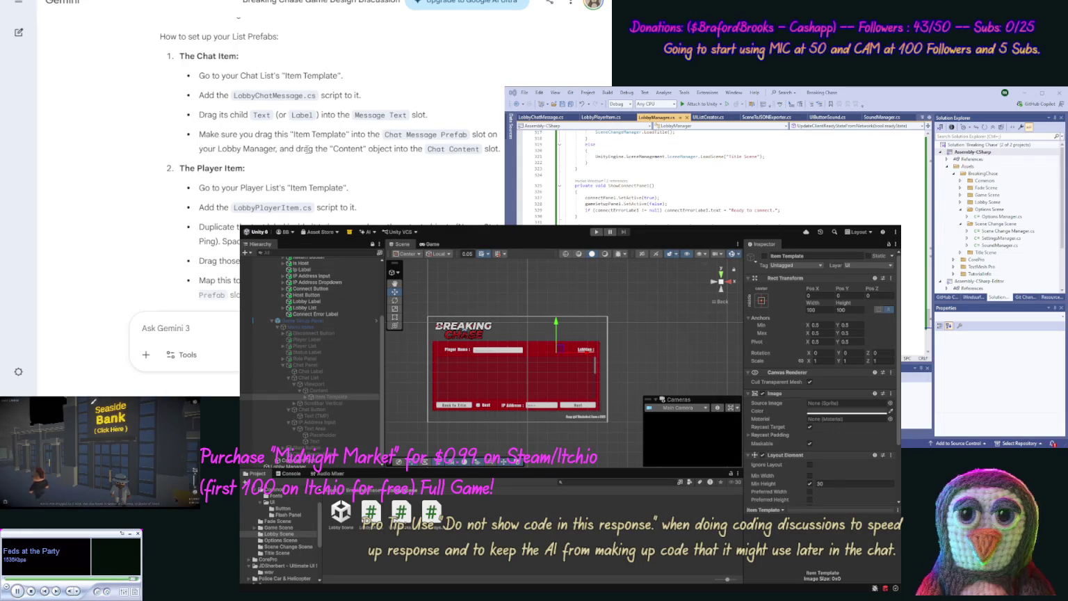
left_click(308, 396)
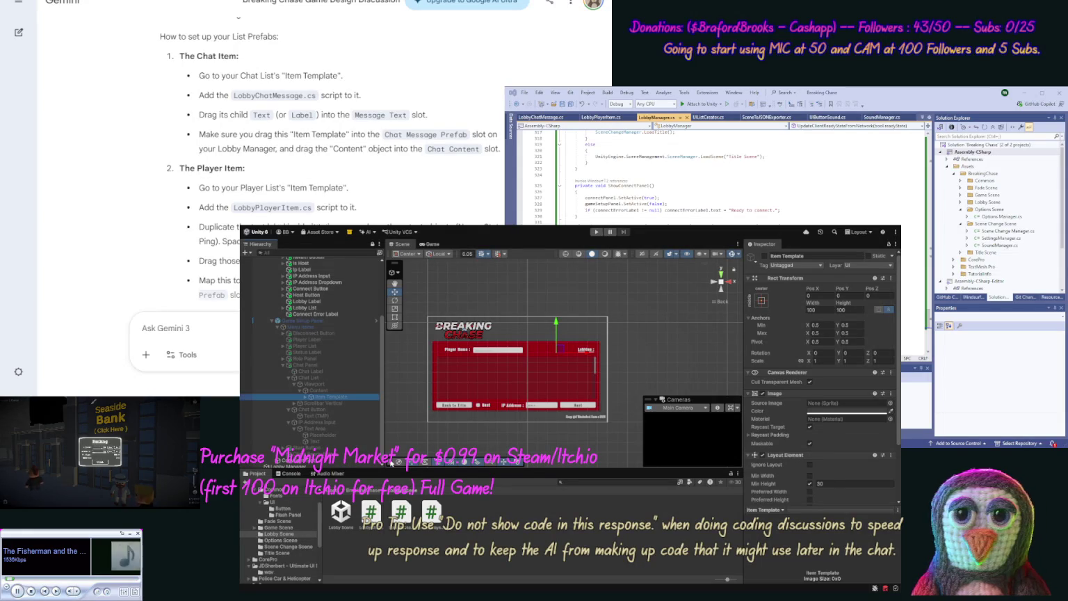
left_click(307, 466)
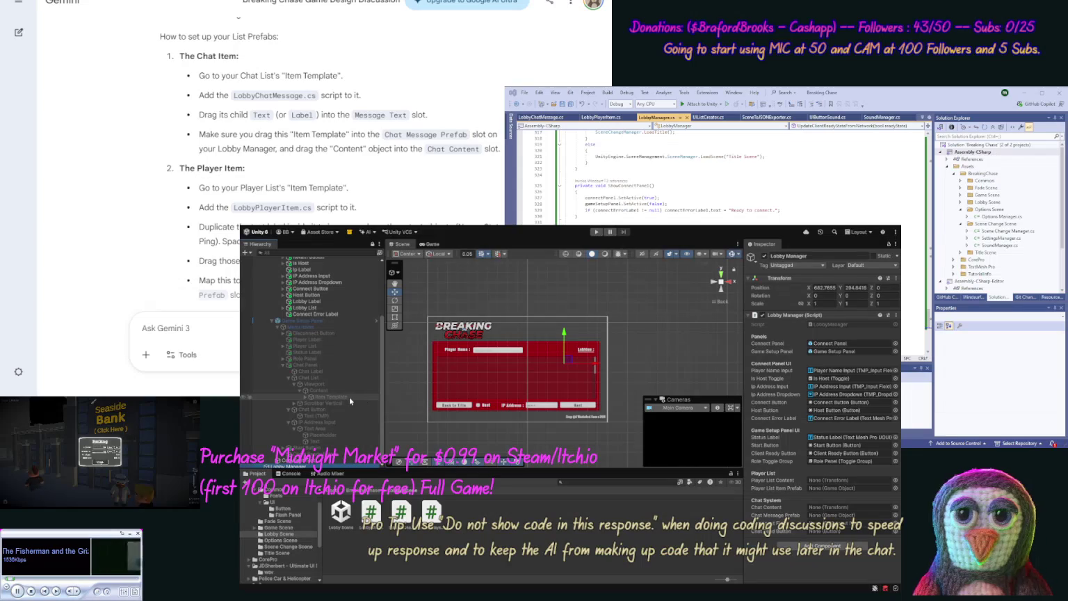
- Drag the chat list's Item Template into the Lobby Manager's Chat Message Prefab slot
mouse_move(349, 396)
left_mouse_down()
mouse_move(834, 490)
mouse_move(819, 508)
mouse_move(826, 517)
left_mouse_up()
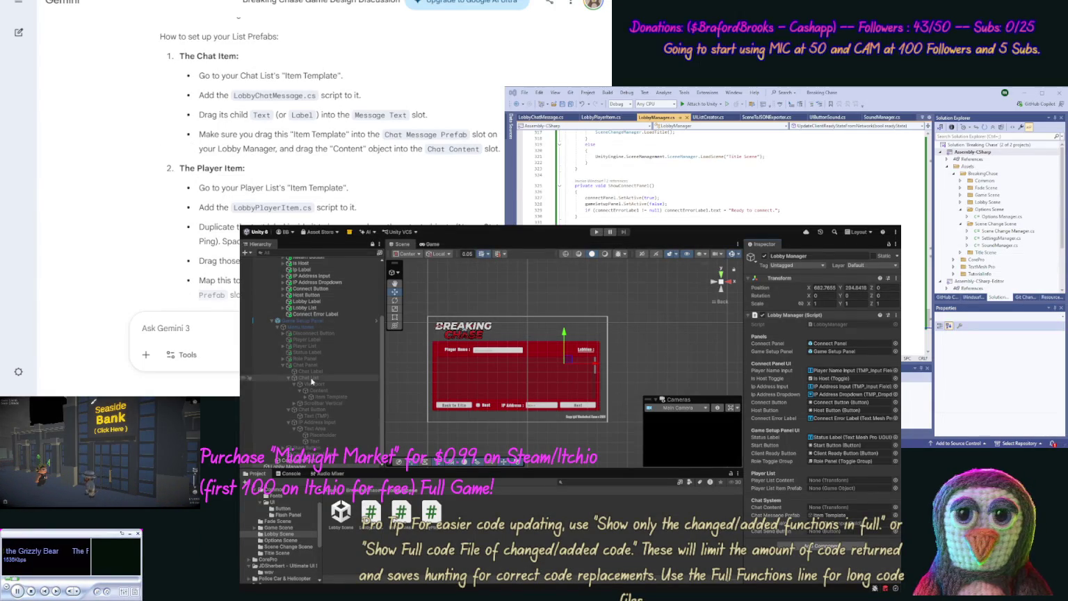
- Expand Player List in the Hierarchy and inspect its Item Template
left_click(285, 348)
left_click(283, 346)
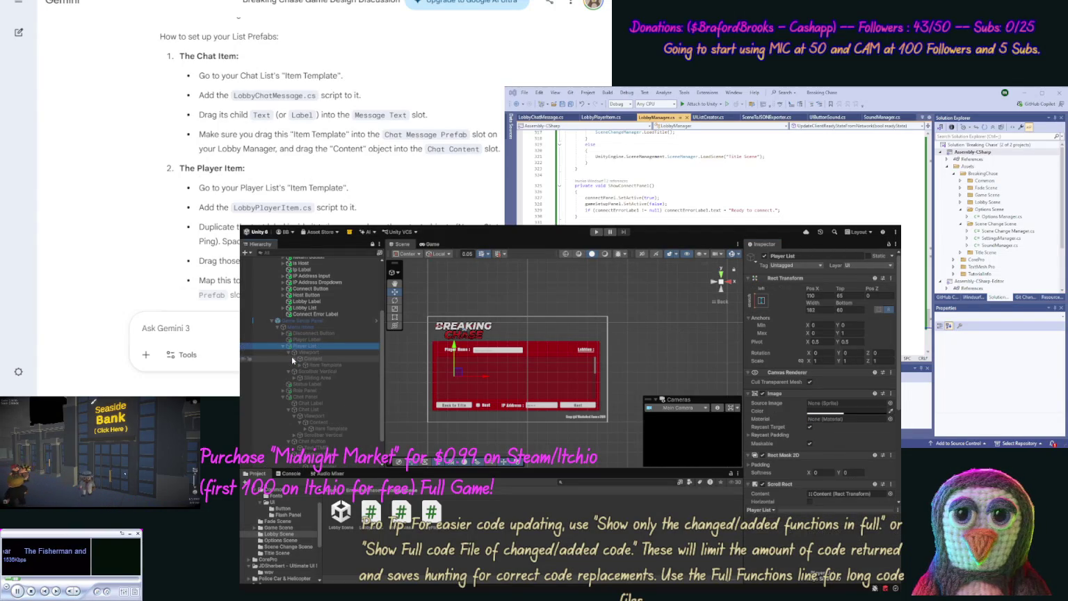
left_click(309, 364)
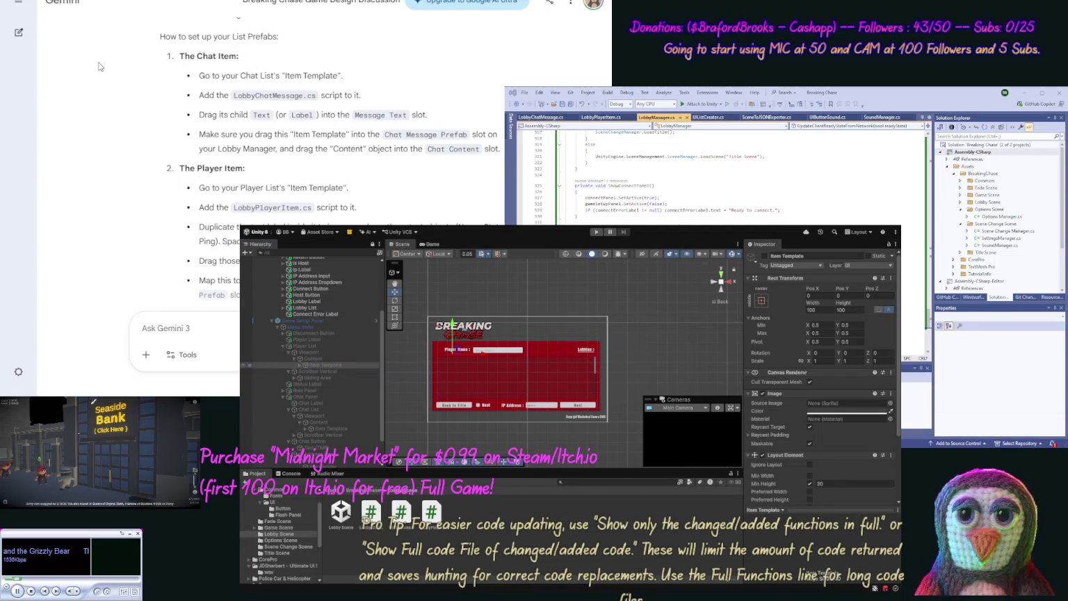
scroll(167, 208, "down", 2)
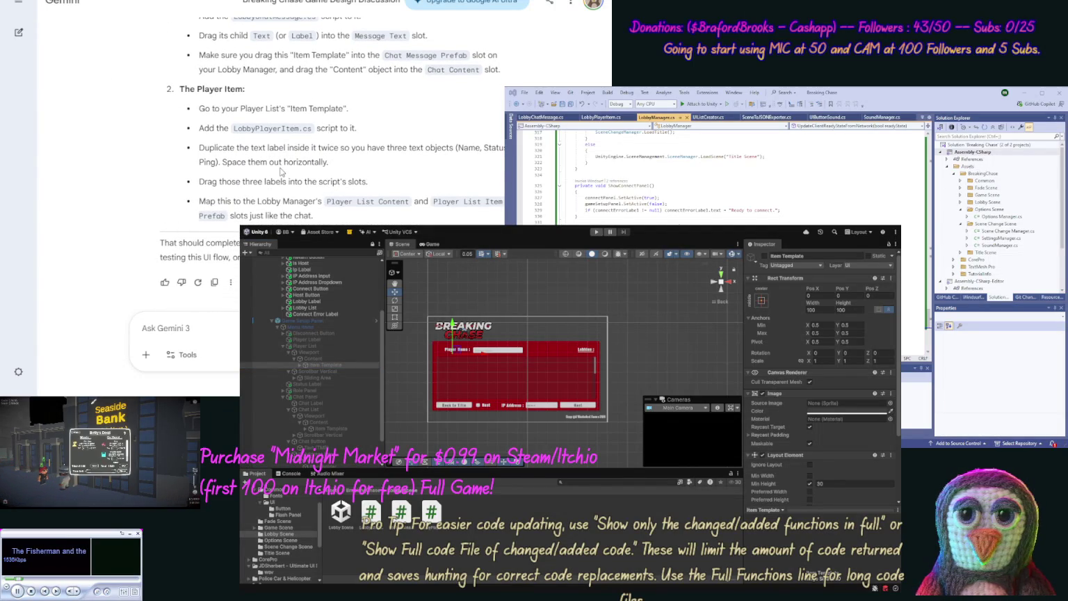
left_click(306, 365)
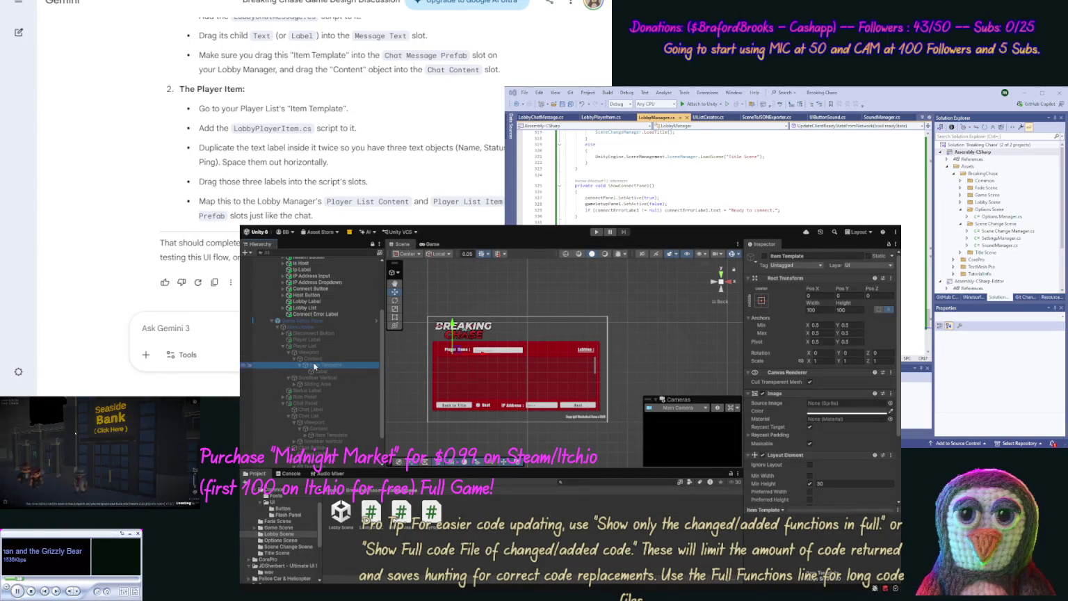
left_click(313, 320)
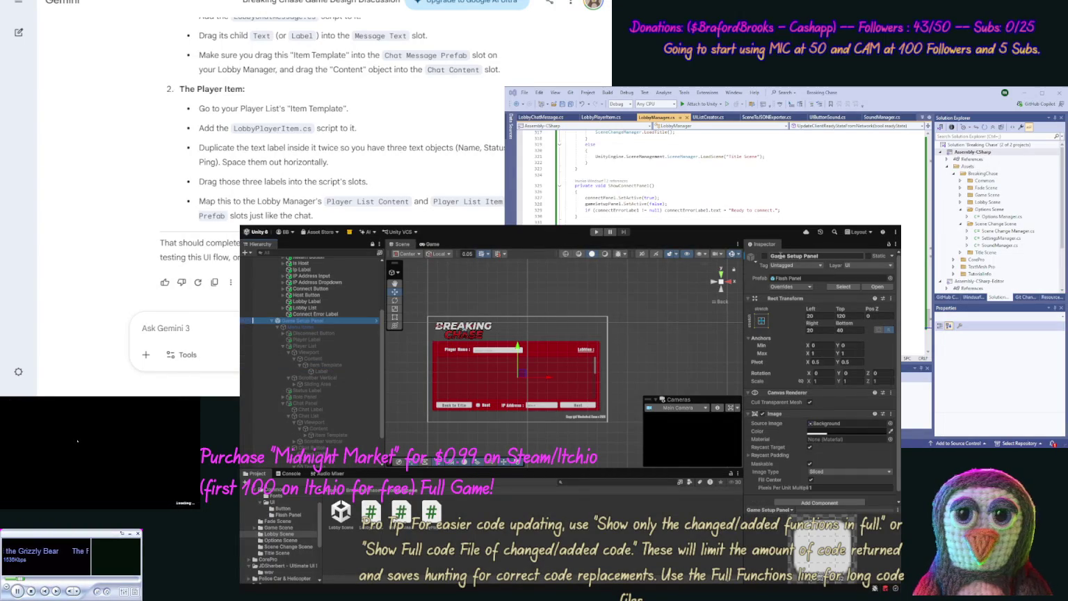
- Activate Game Setup Panel and the player Item Template, then duplicate its Label twice
left_click(764, 257)
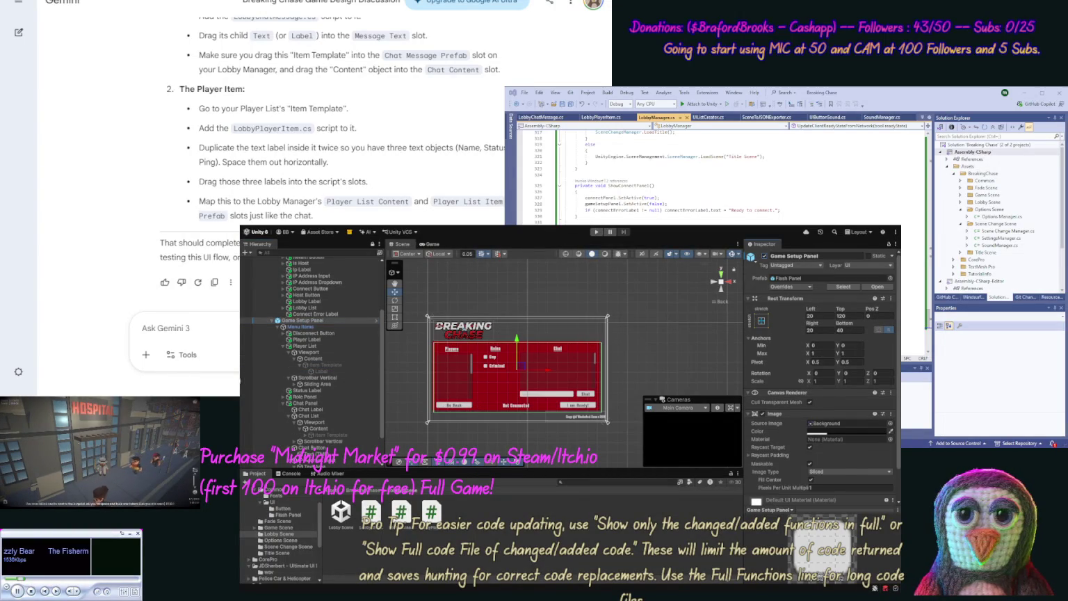
left_click(311, 364)
left_click(763, 257)
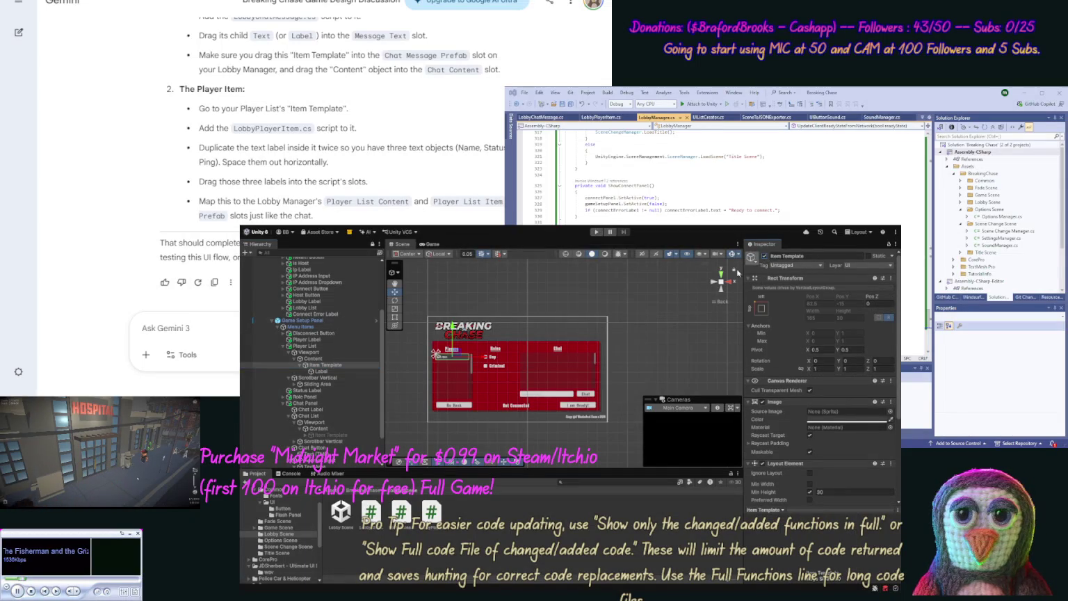
left_click(323, 371)
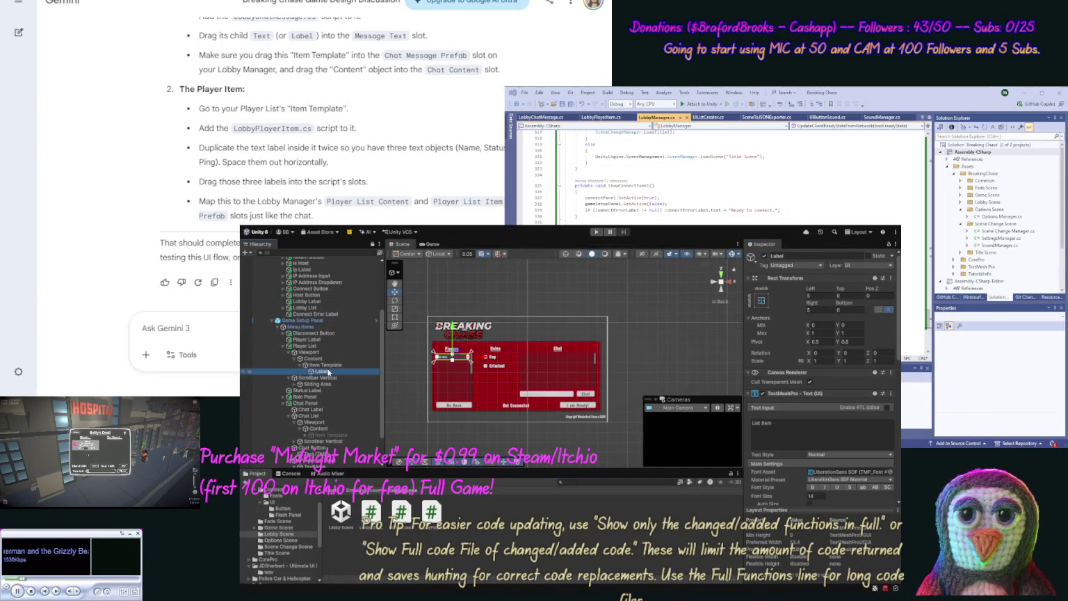
key("ctrl+d")
key("ctrl+d")
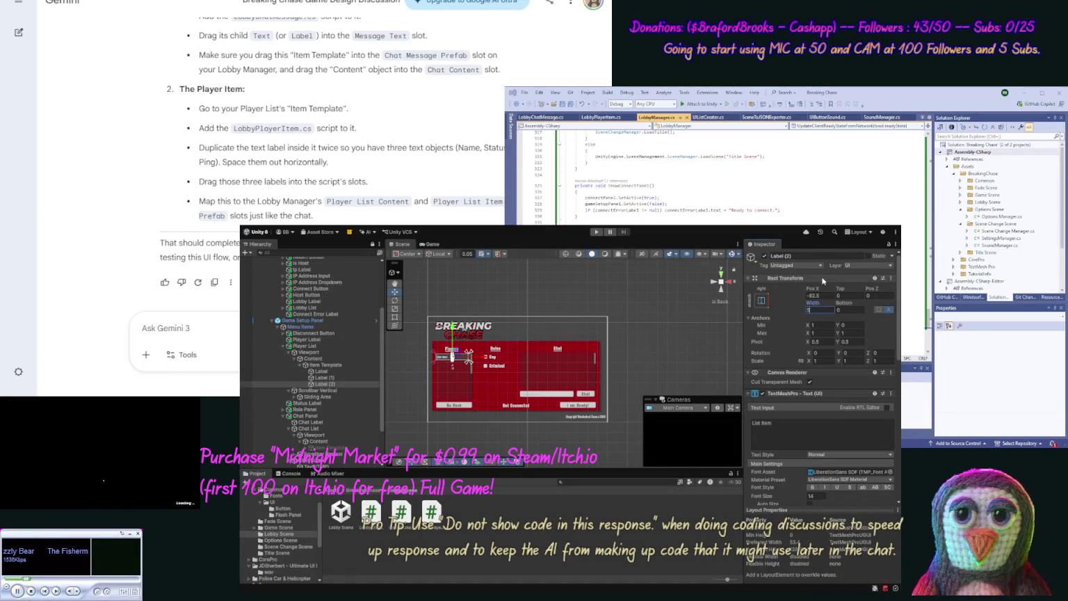
- Move Label (2) to Pos X -25 and rename it Ping
left_click(814, 296)
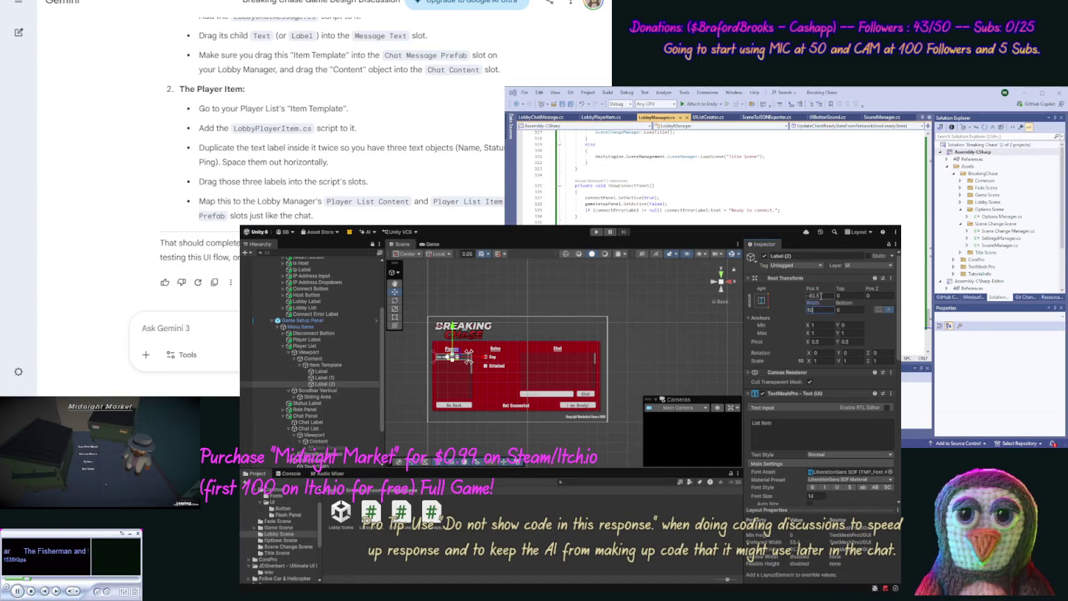
type("-2")
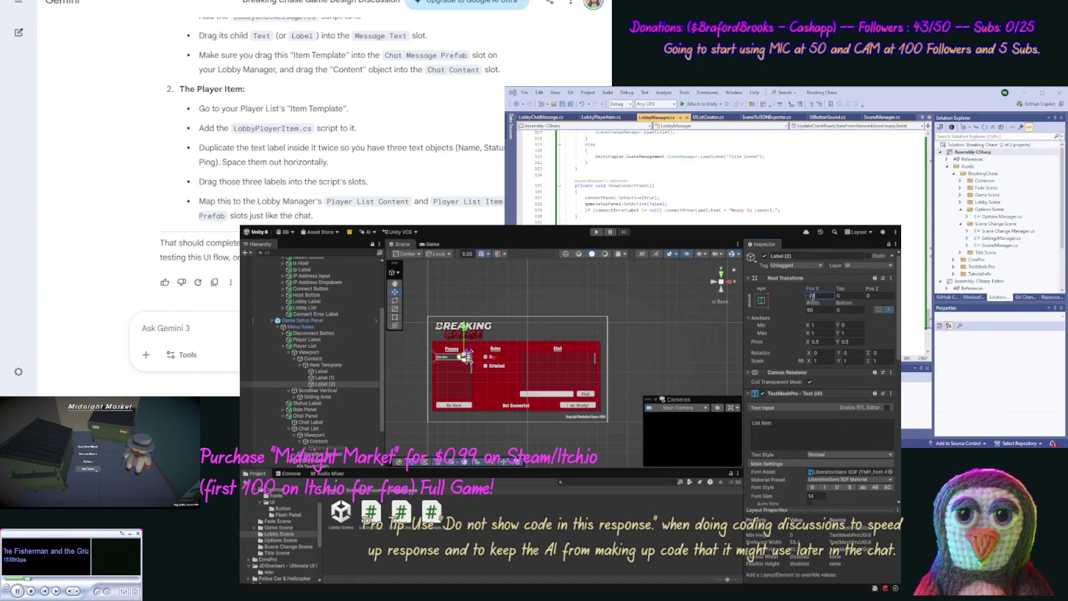
type("5")
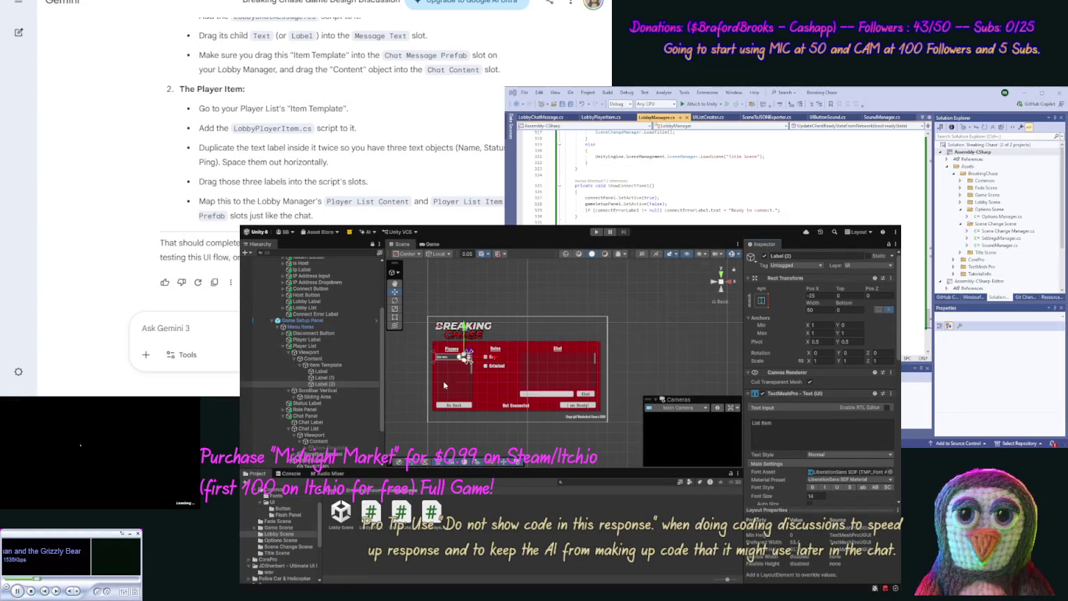
left_click(340, 383)
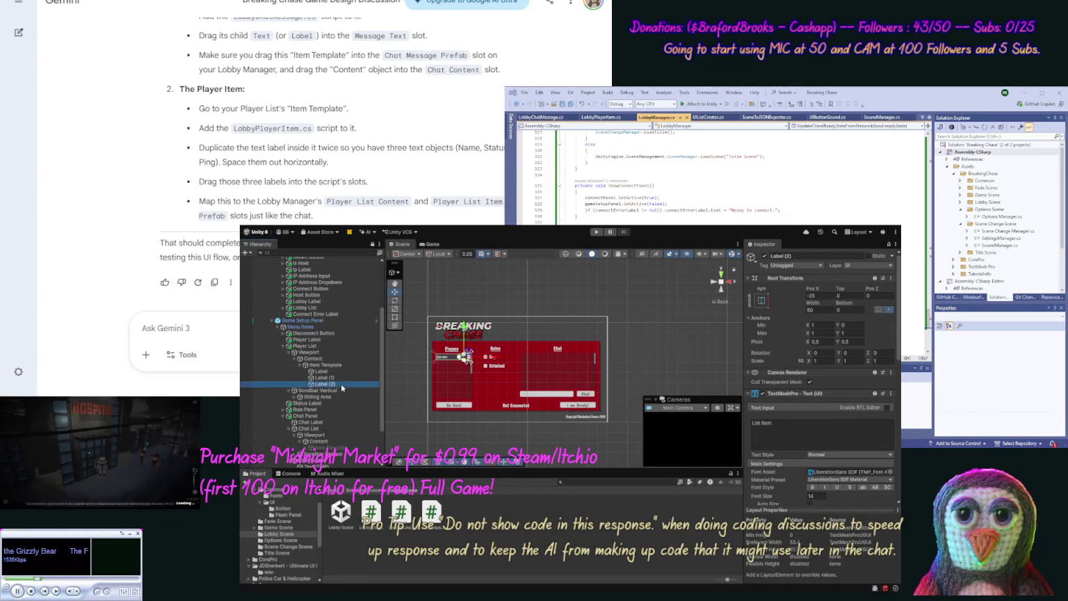
type("Pl")
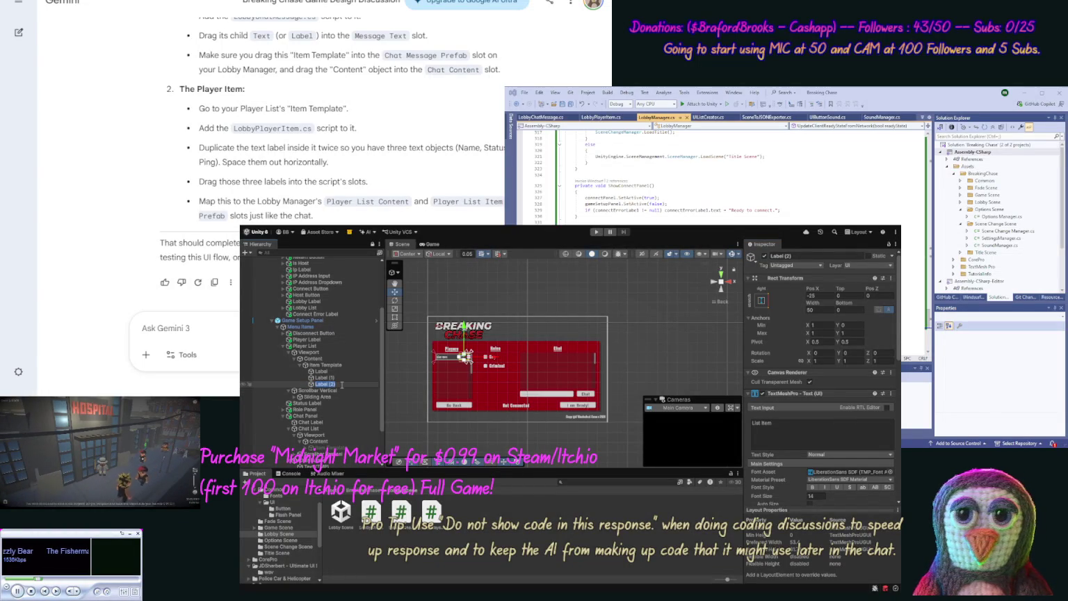
type("ing")
key("Return")
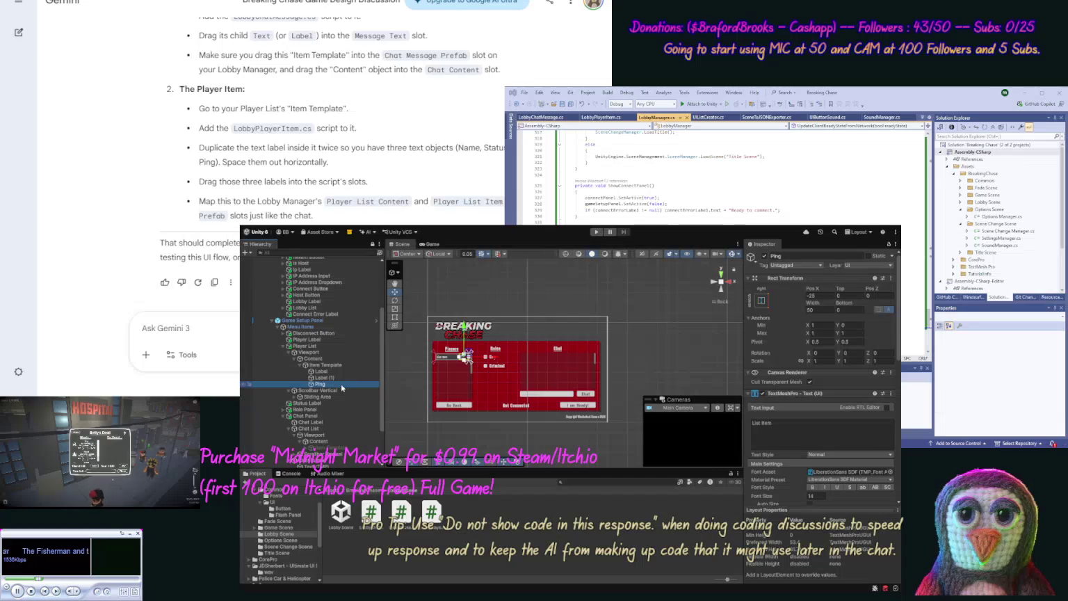
- Right-anchor Label (1), give it width 70, and set its Pos X to -20
left_click(341, 377)
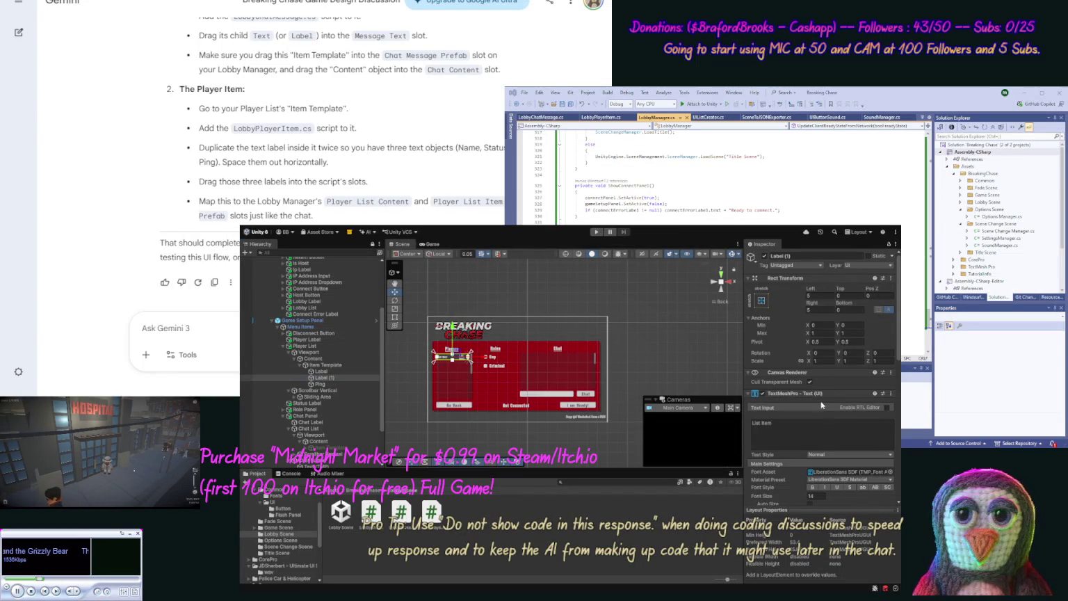
key("ctrl+z")
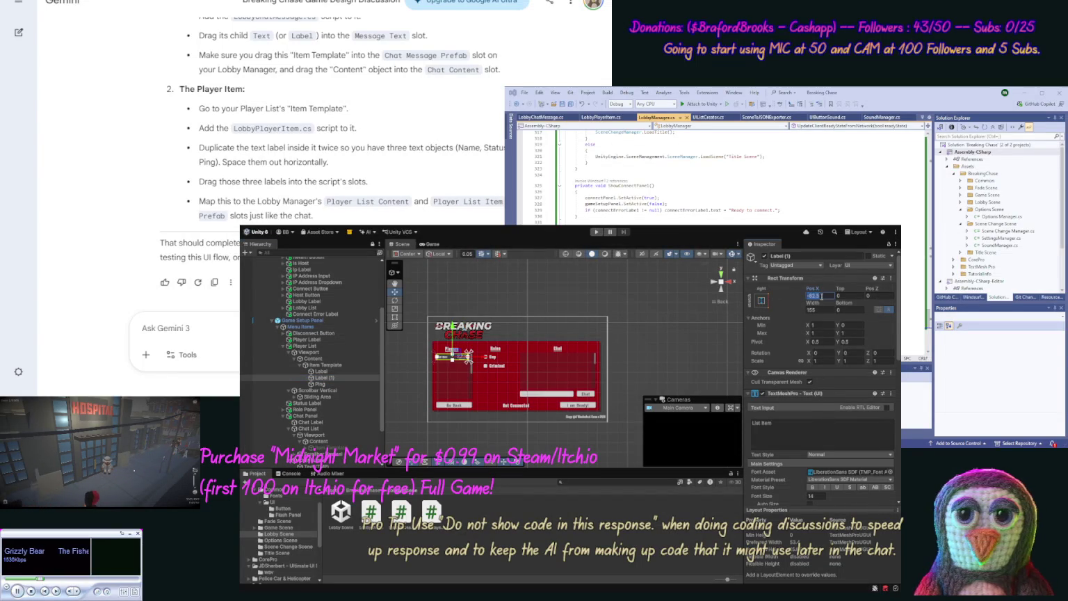
left_click(822, 311)
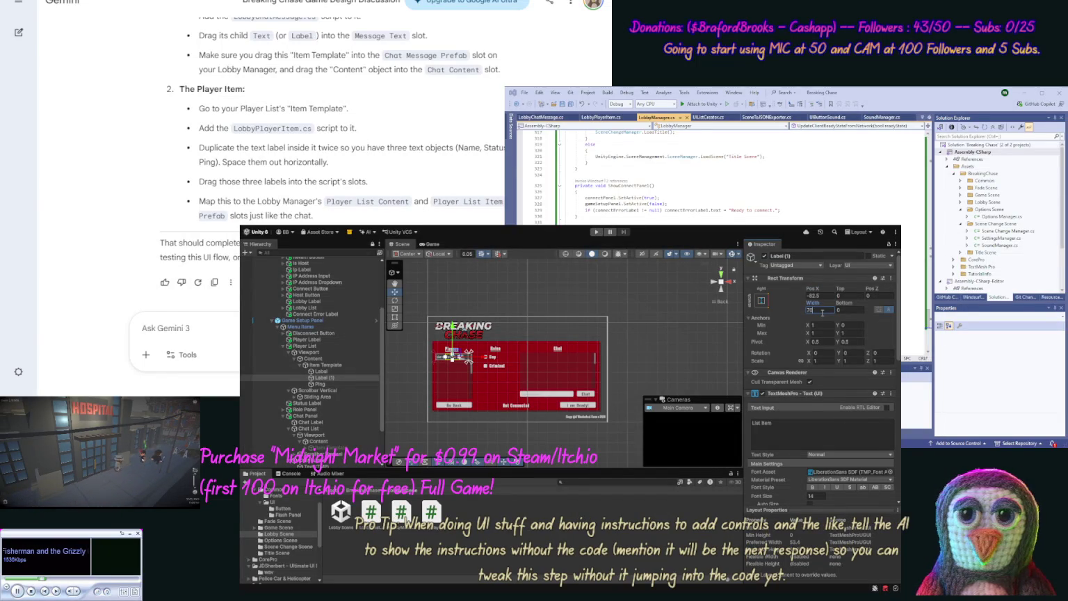
left_click(825, 295)
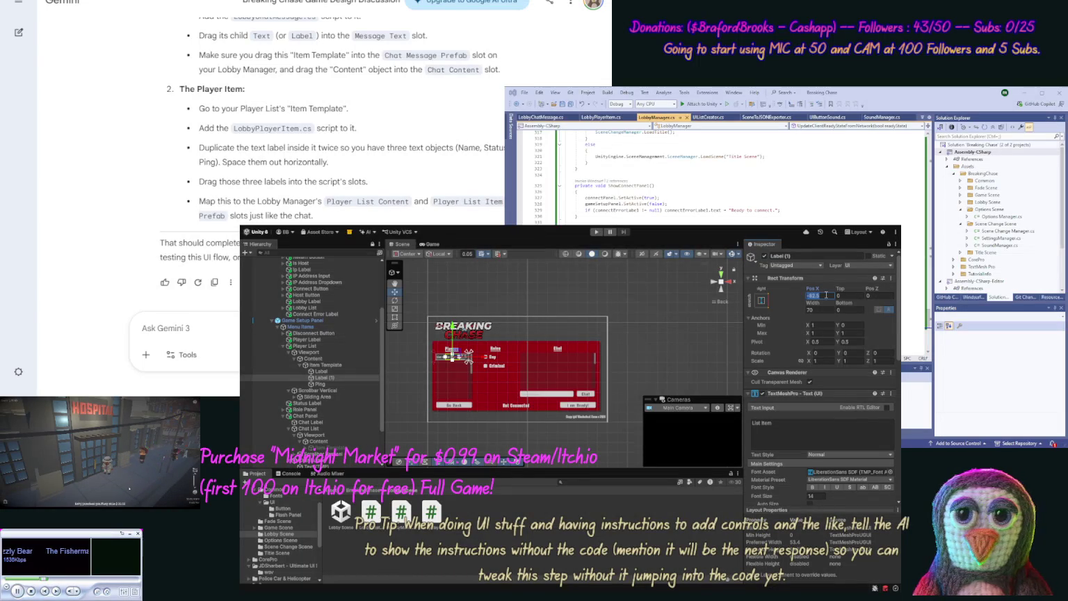
left_click(339, 383)
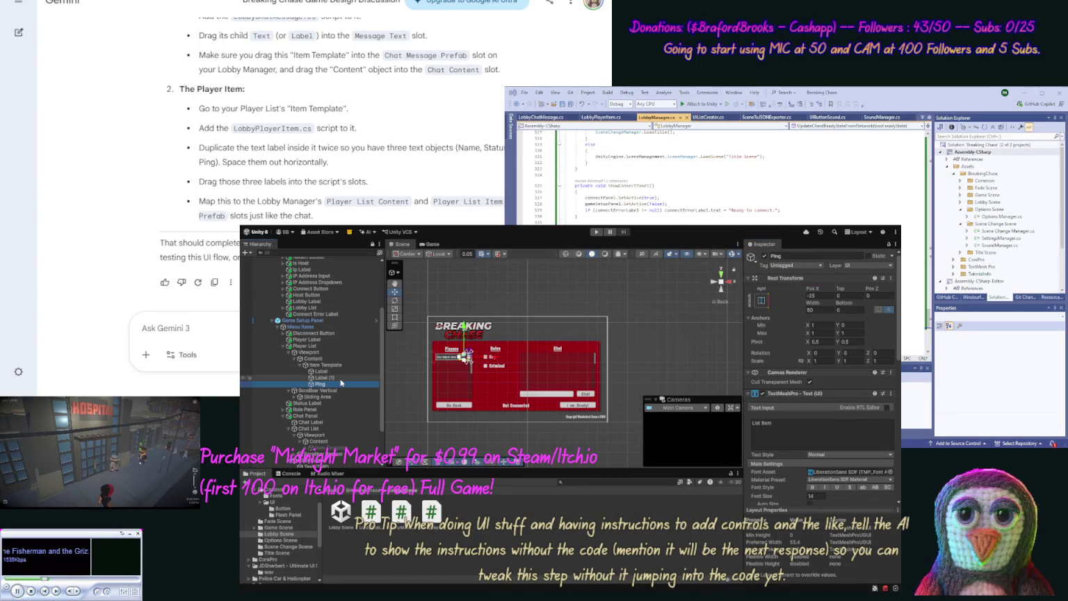
left_click(341, 378)
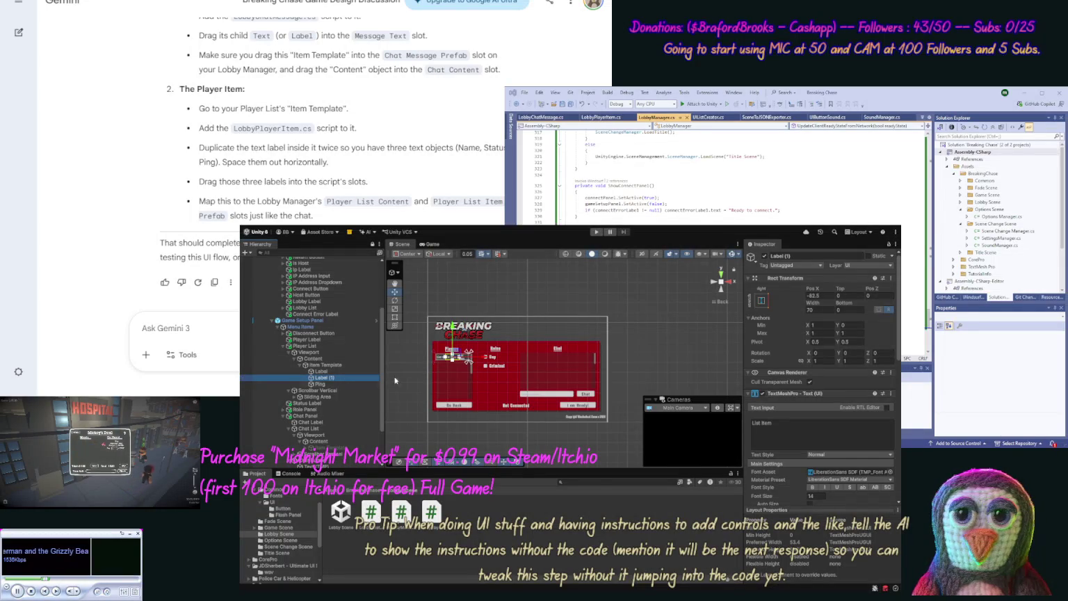
left_click(816, 296)
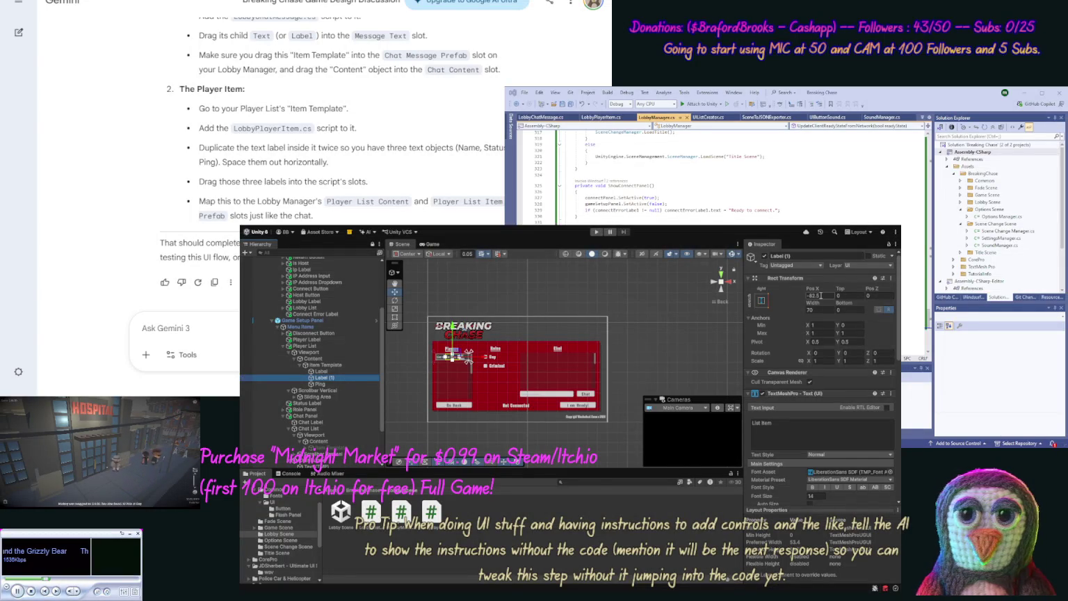
left_click(823, 295)
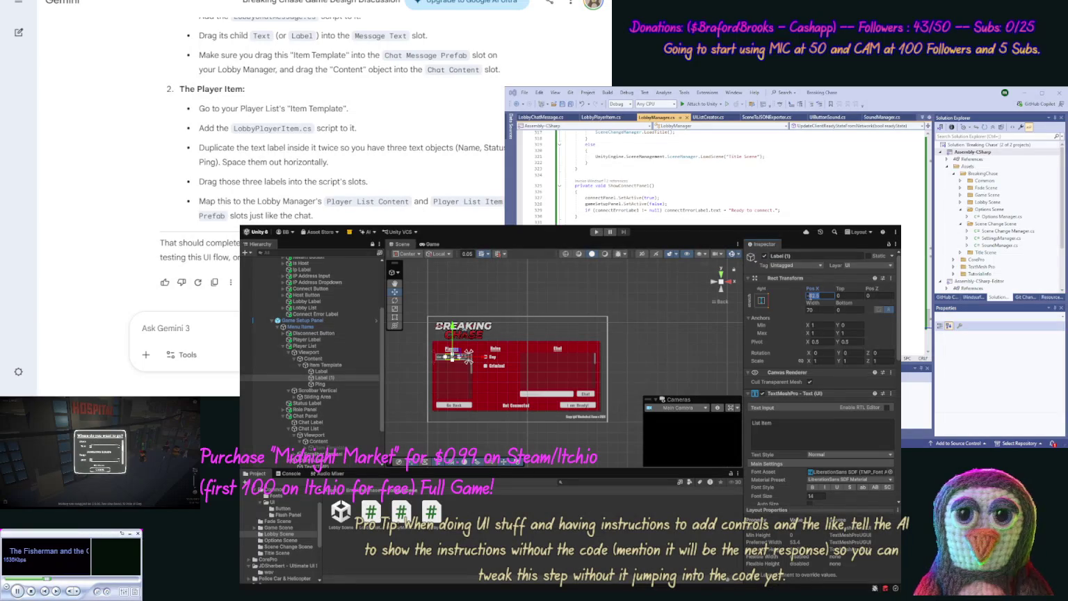
type("-20")
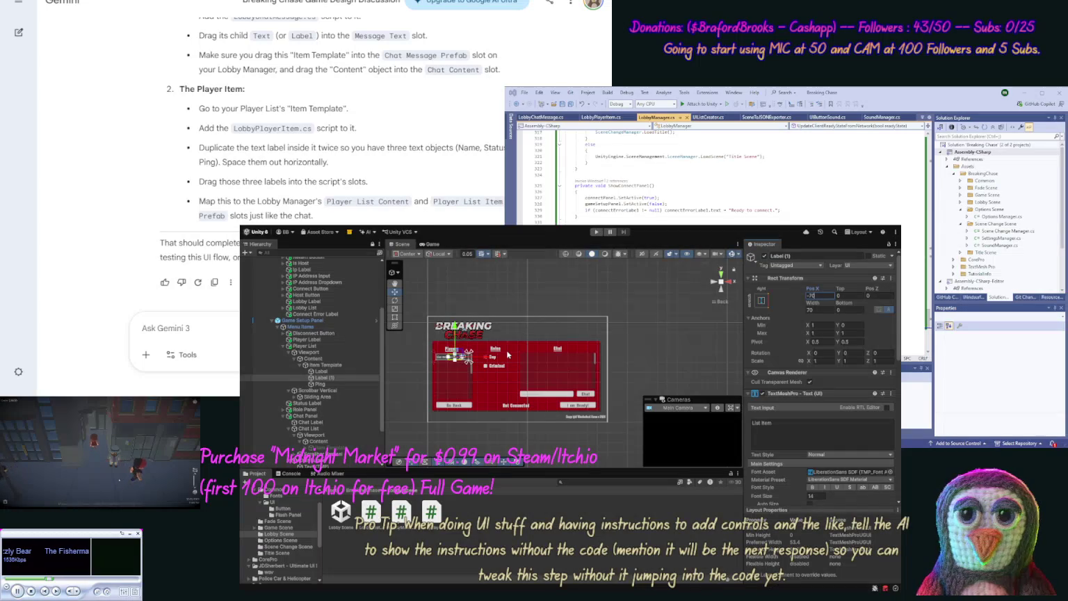
scroll(507, 355, "up", 3)
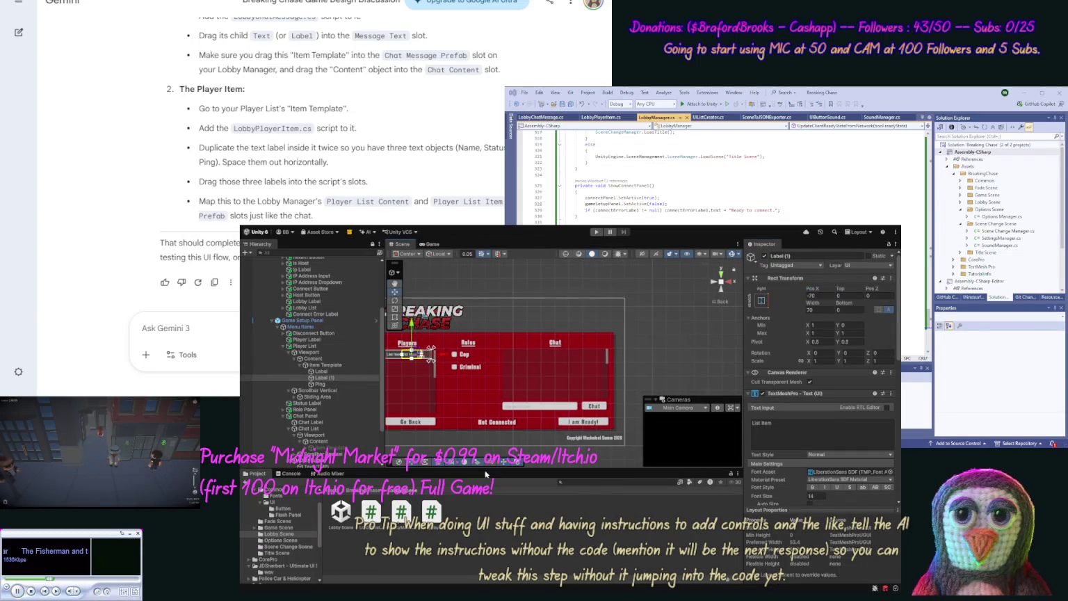
- Move Label (1) to Pos X -80 with the Players column framed in the Scene view
scroll(403, 362, "up", 4)
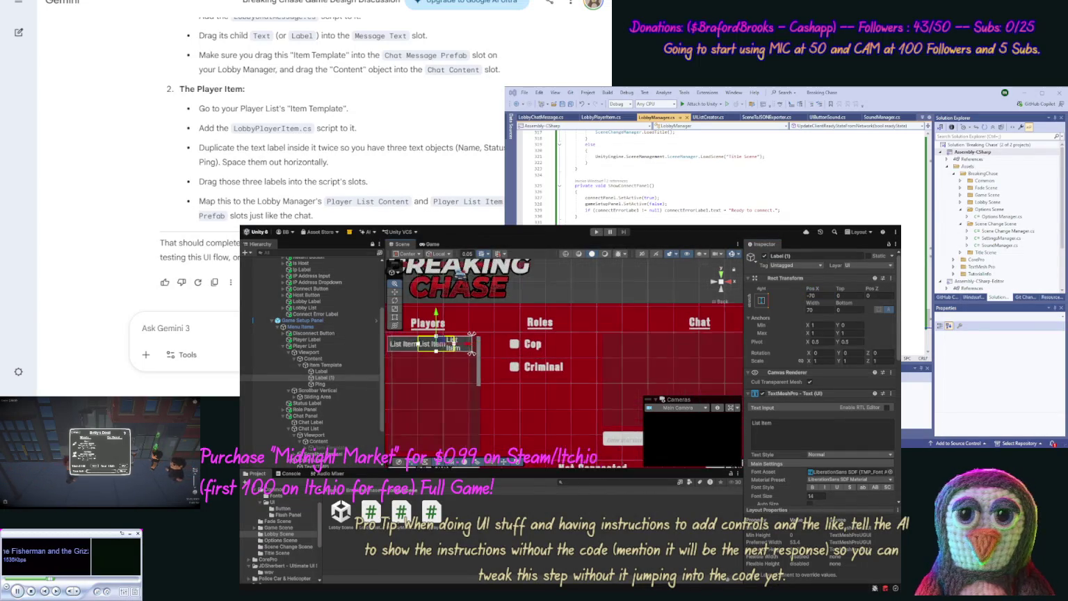
left_click_drag(505, 298, 573, 299)
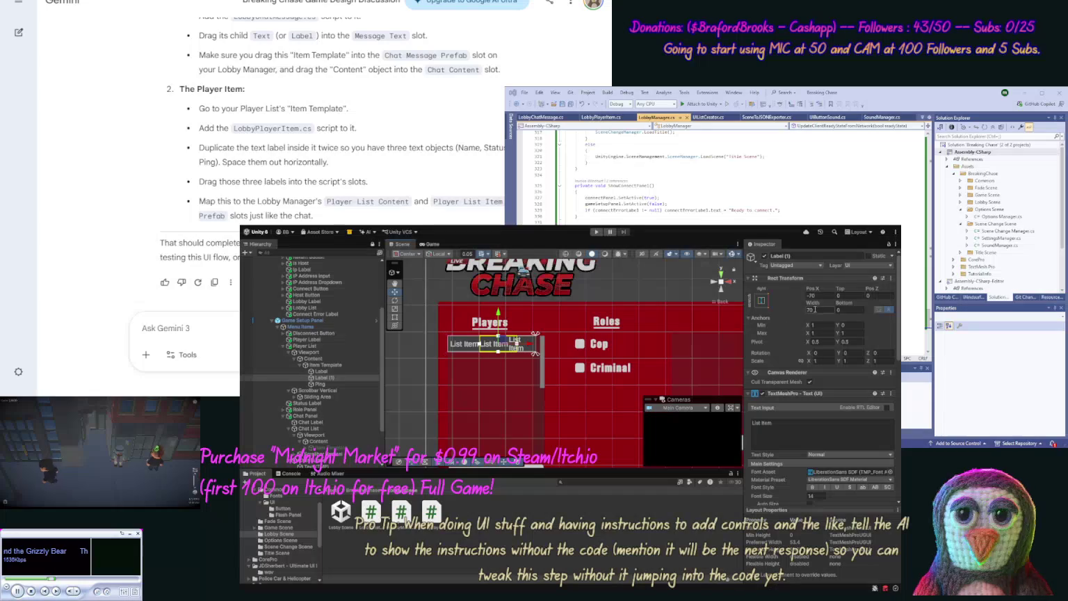
left_click(811, 296)
type("-20")
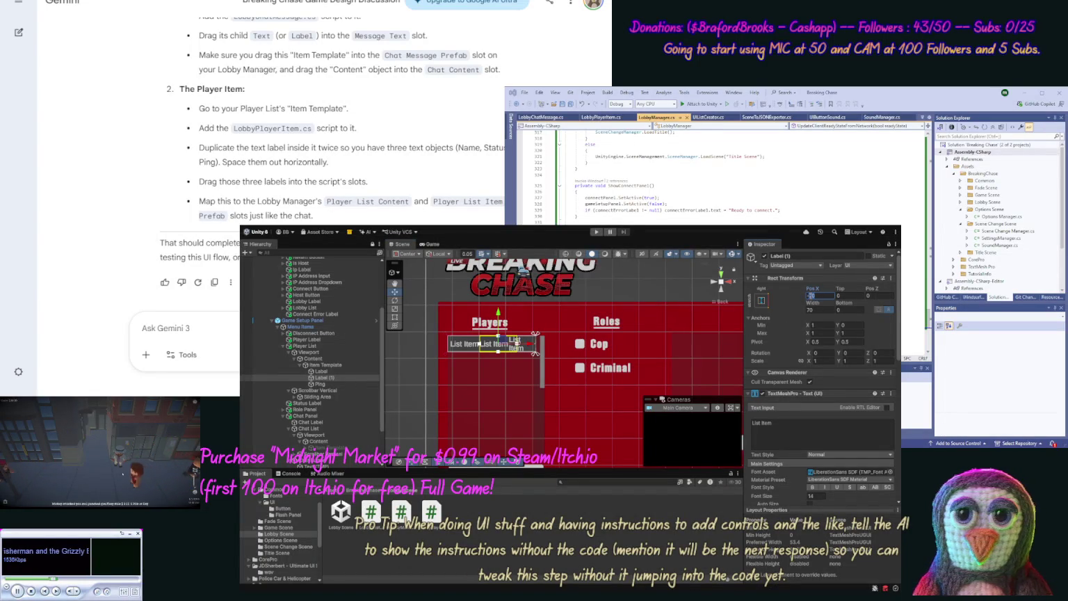
type("-30")
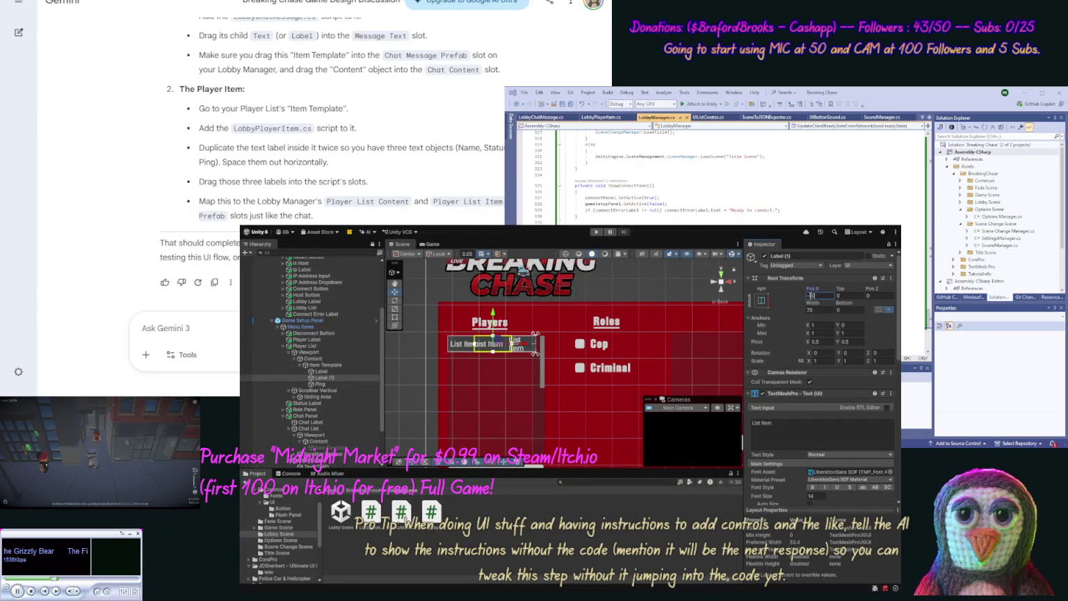
type("-35")
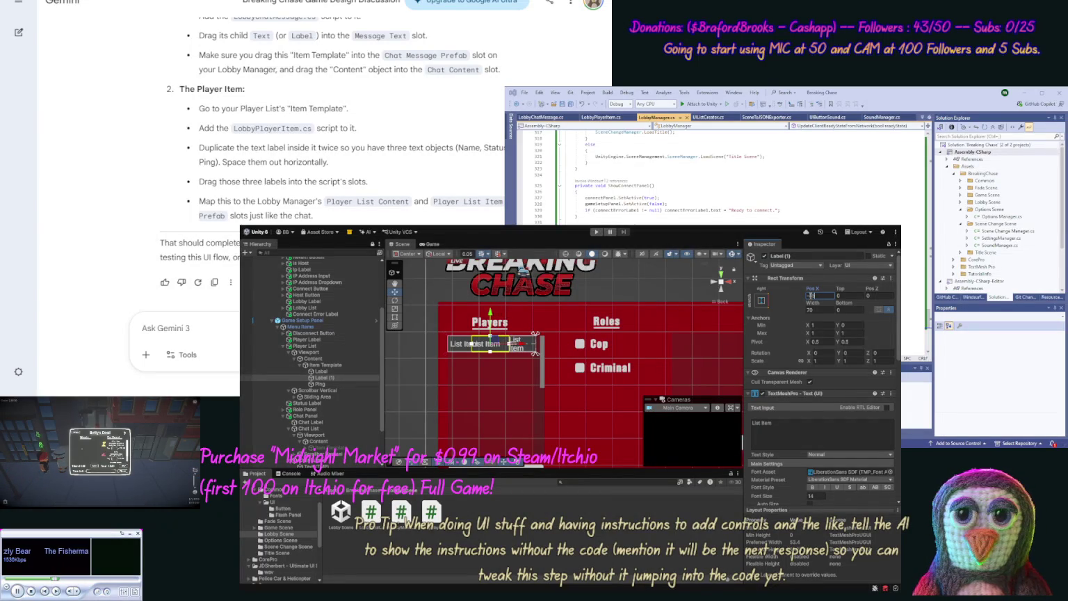
type("-80")
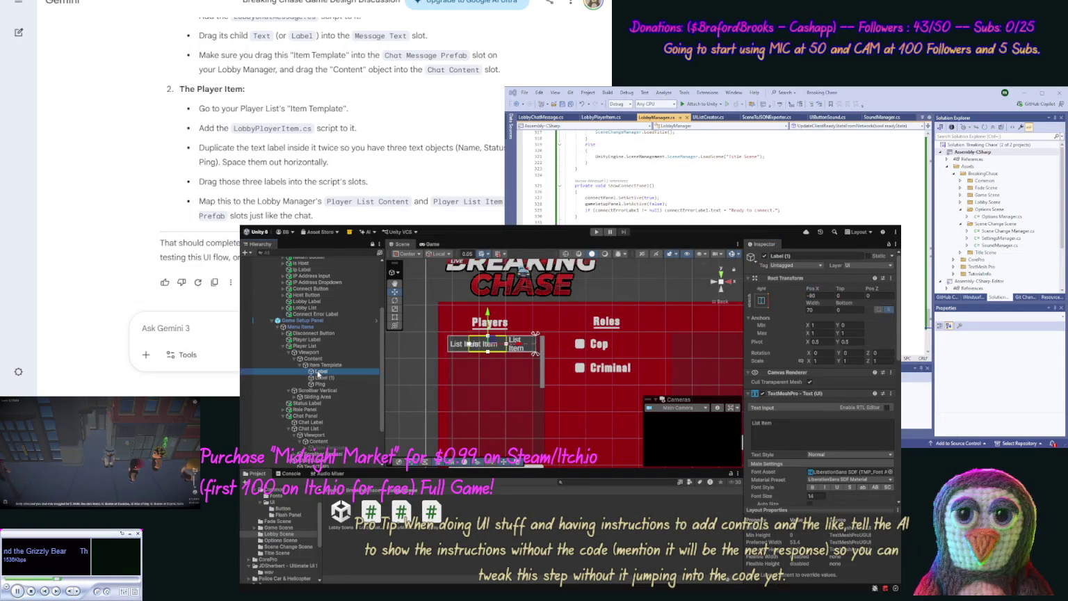
left_click(320, 378)
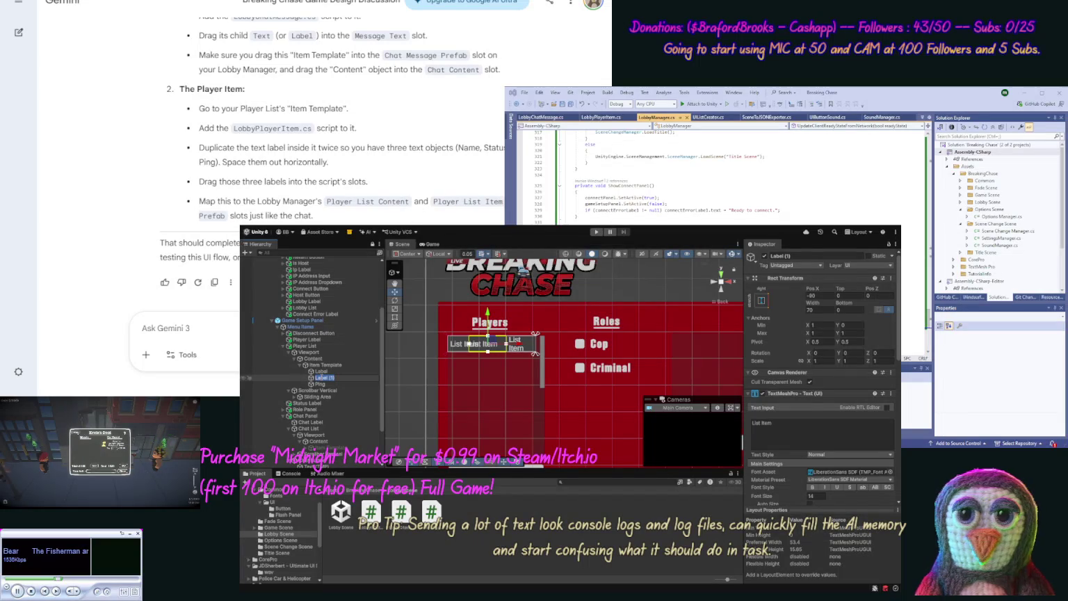
- Rename Label (1) to Status in the Hierarchy
key("F2")
type("Status")
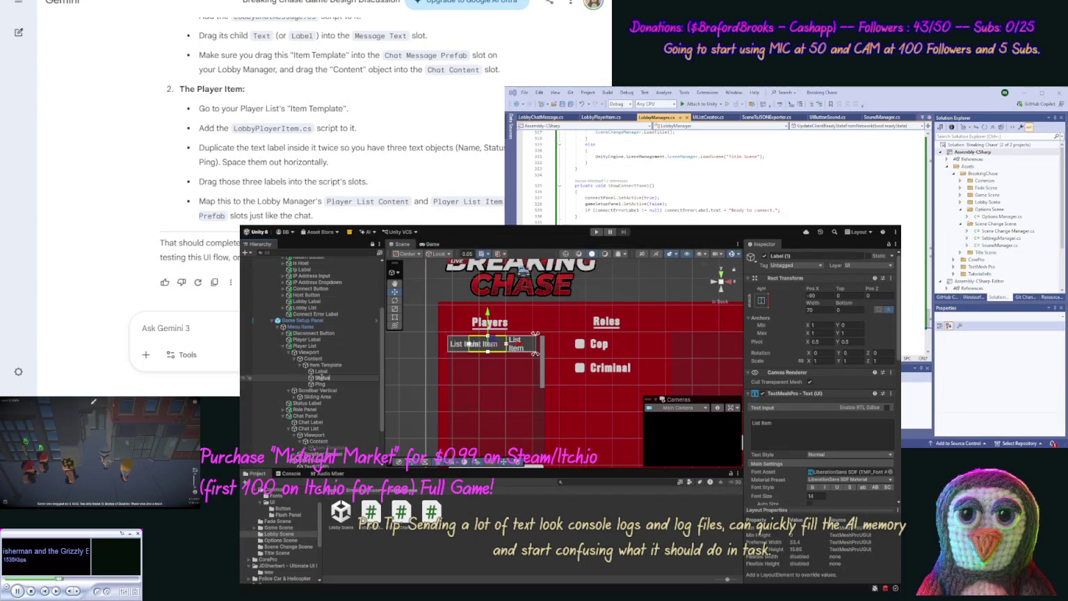
key("Return")
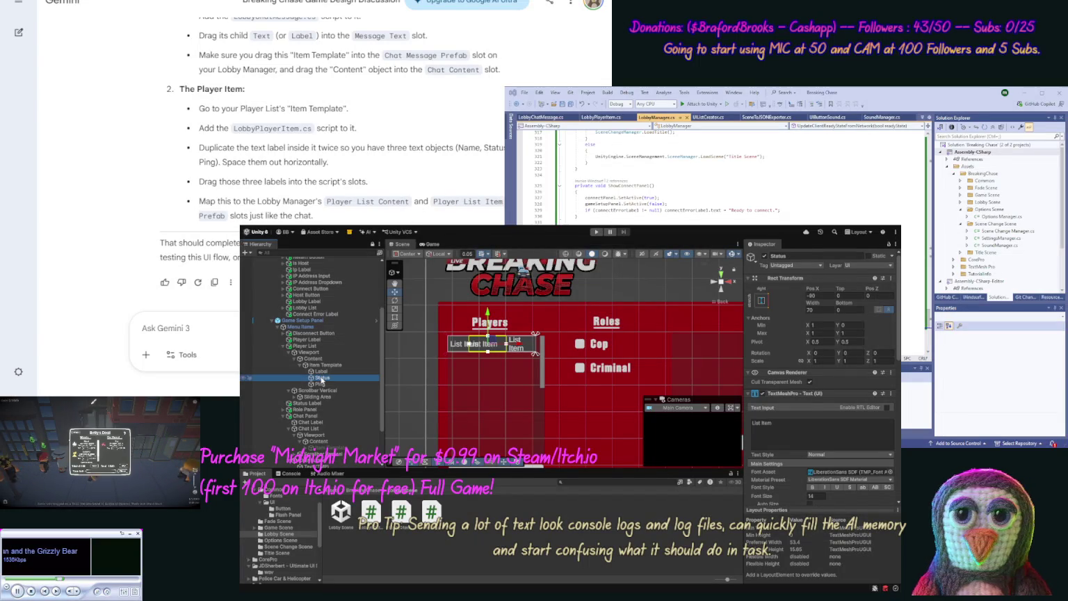
left_click(792, 431)
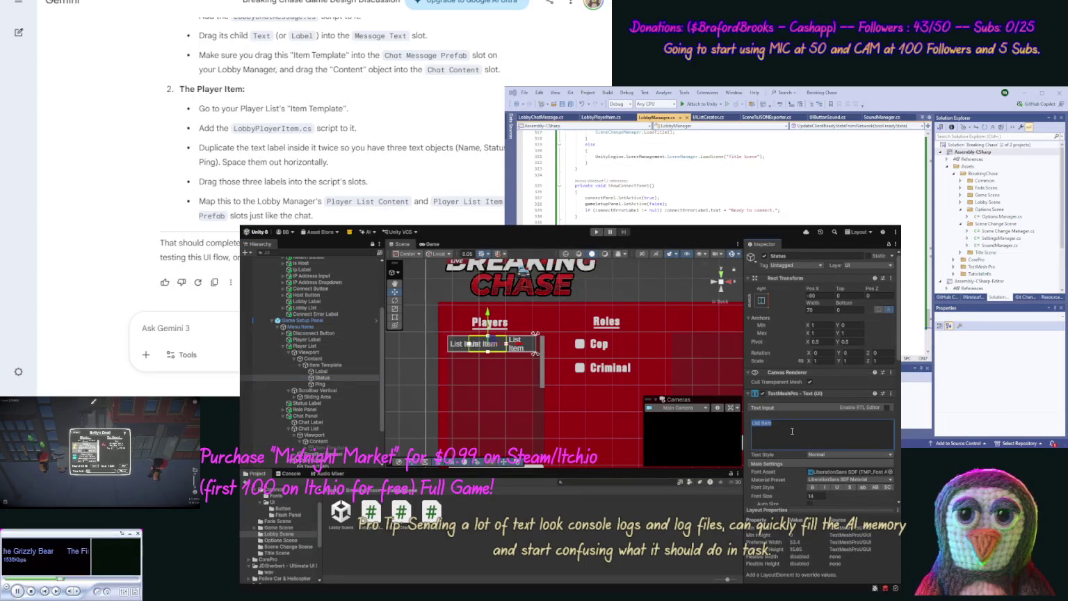
- Make the Status label read 'Waiting', center-aligned
type("Waiting")
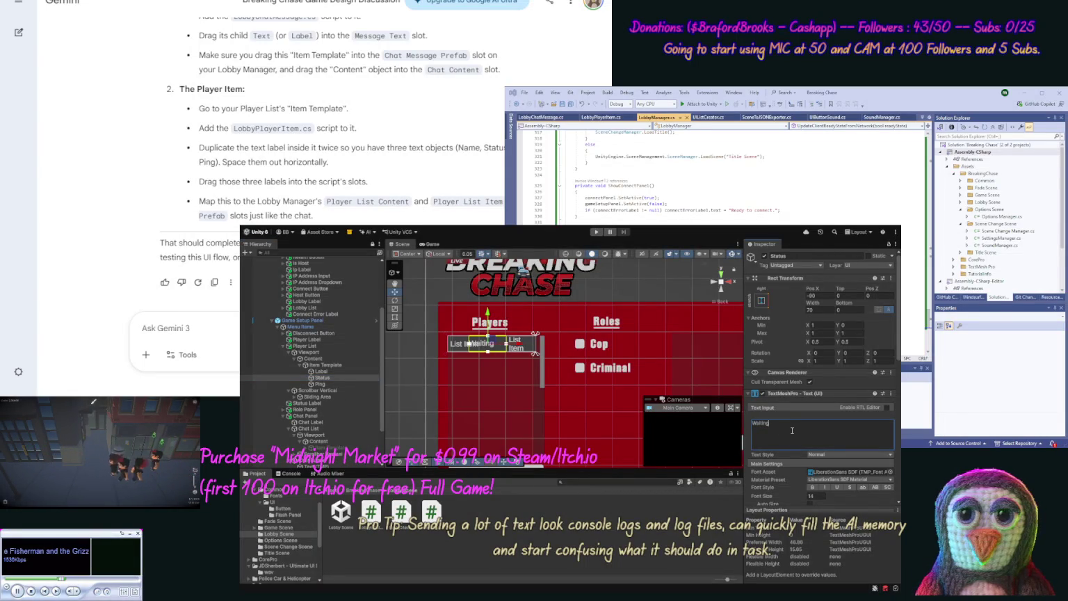
scroll(897, 504, "down", 2)
scroll(897, 505, "down", 5)
left_click(820, 476)
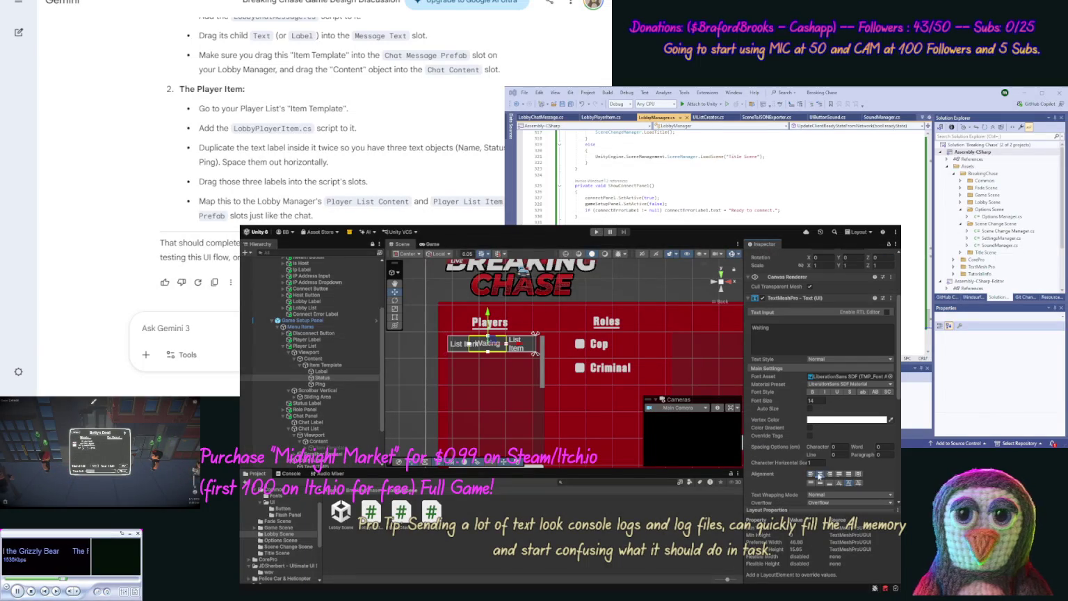
- Make the Ping label read '999', right-aligned
left_click(319, 384)
left_click(780, 344)
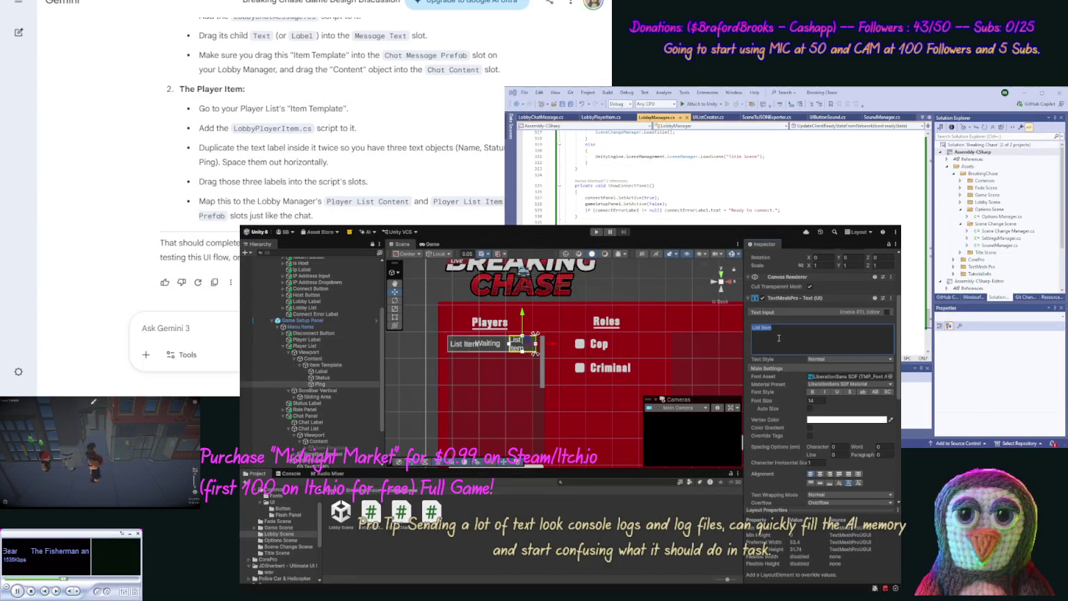
type("999")
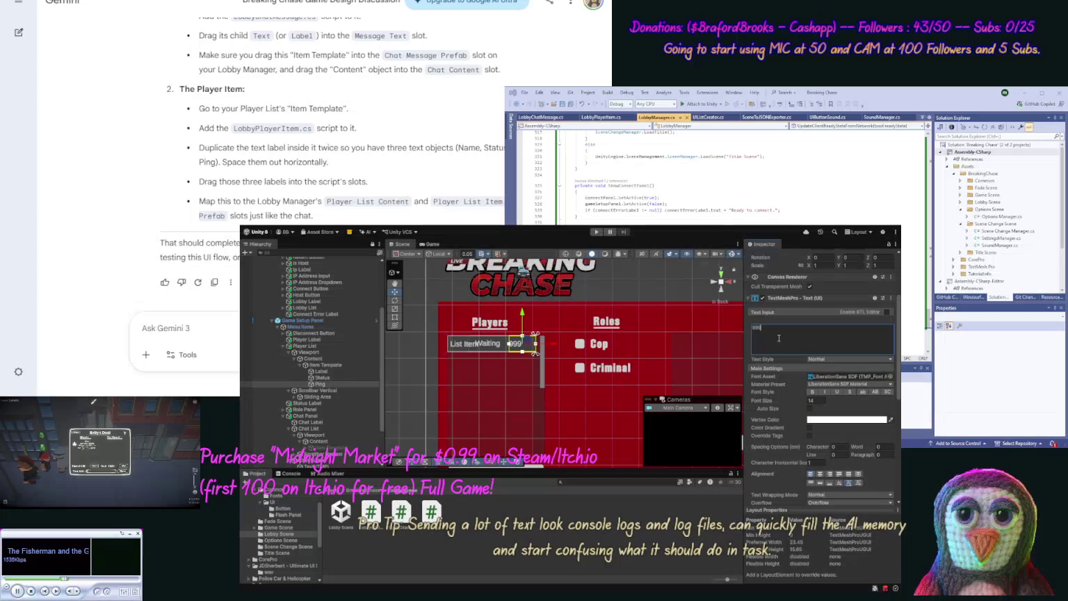
left_click(830, 475)
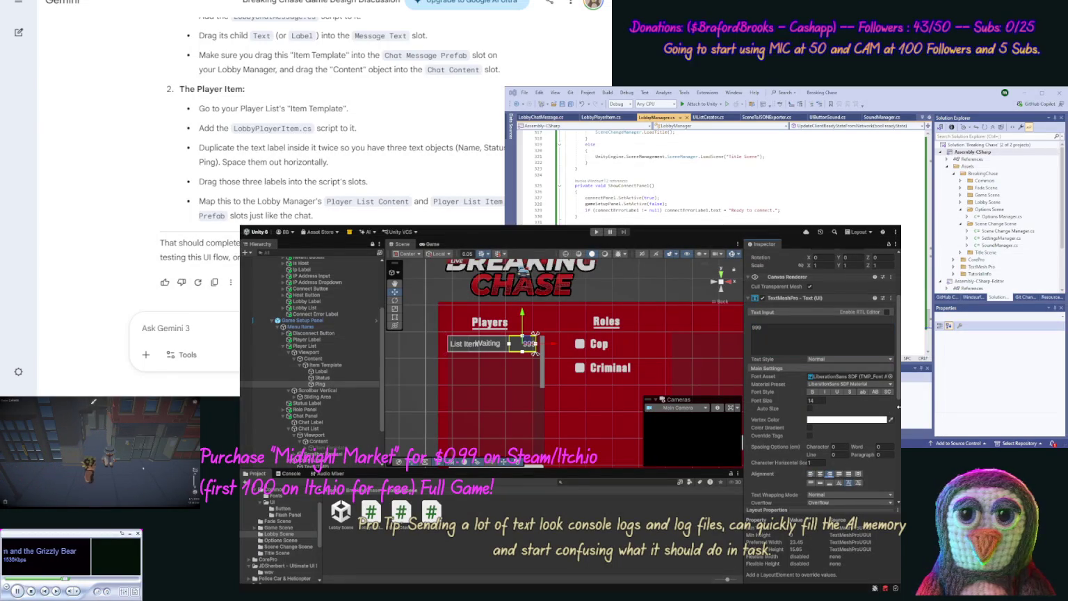
- Give the Ping text width 40 and Pos X -5
scroll(897, 393, "up", 5)
left_click(821, 310)
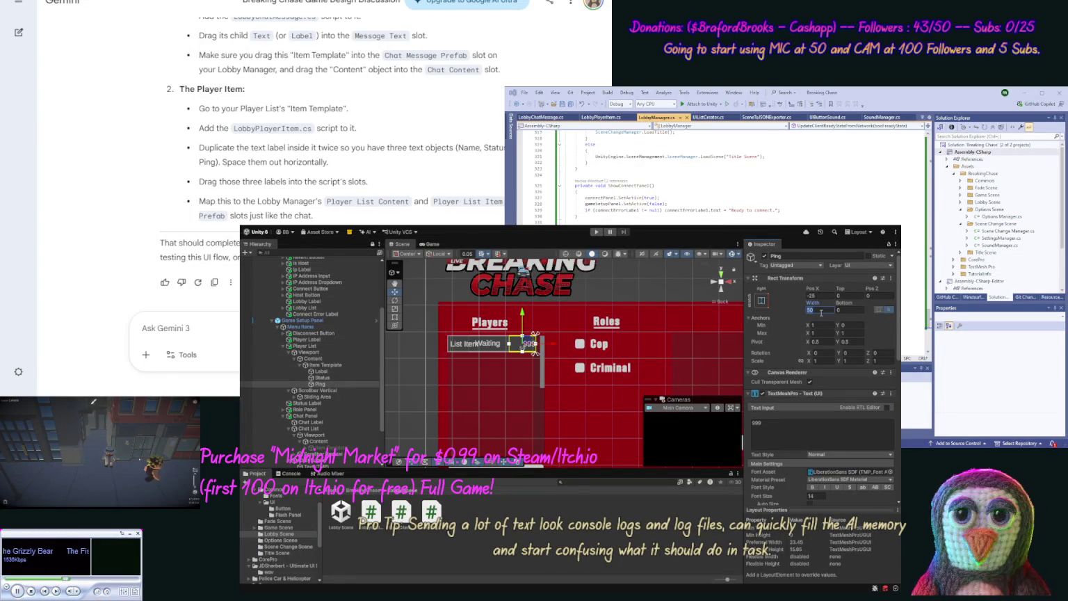
type("30")
key("Return")
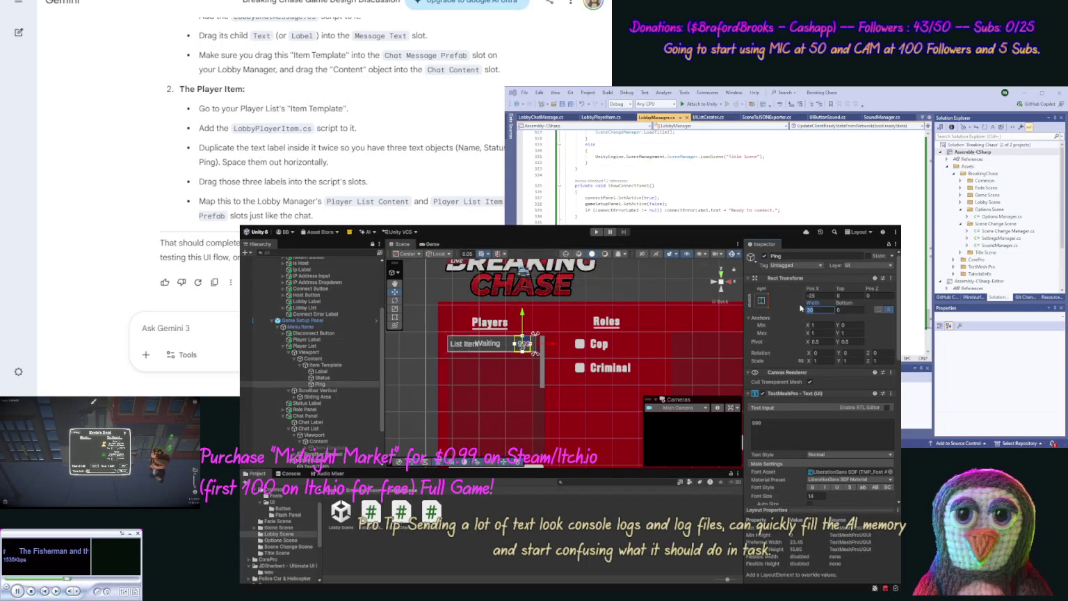
type("40")
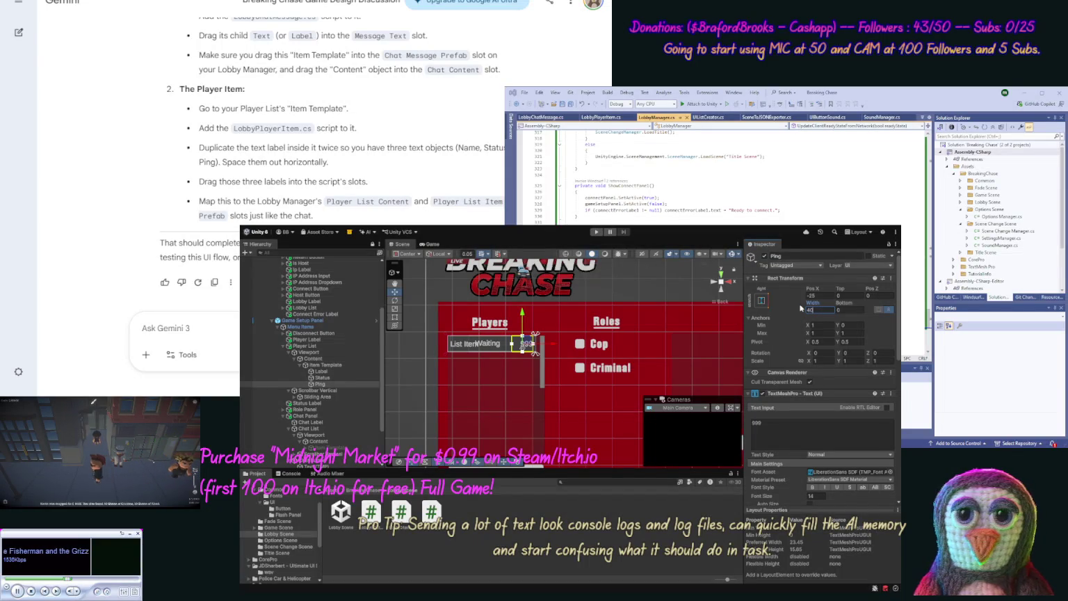
left_click(822, 296)
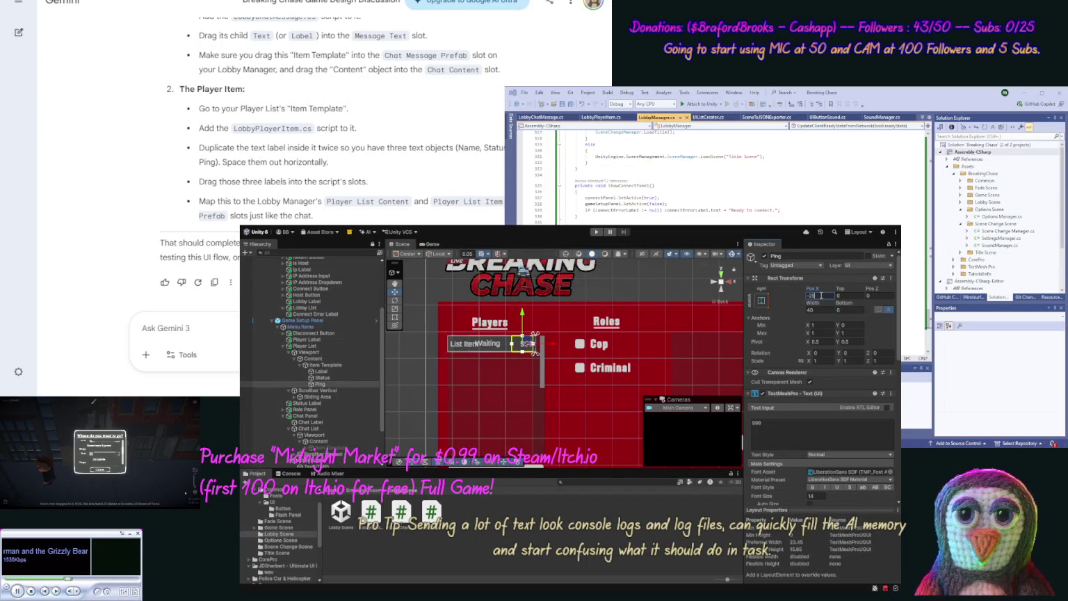
type("-5")
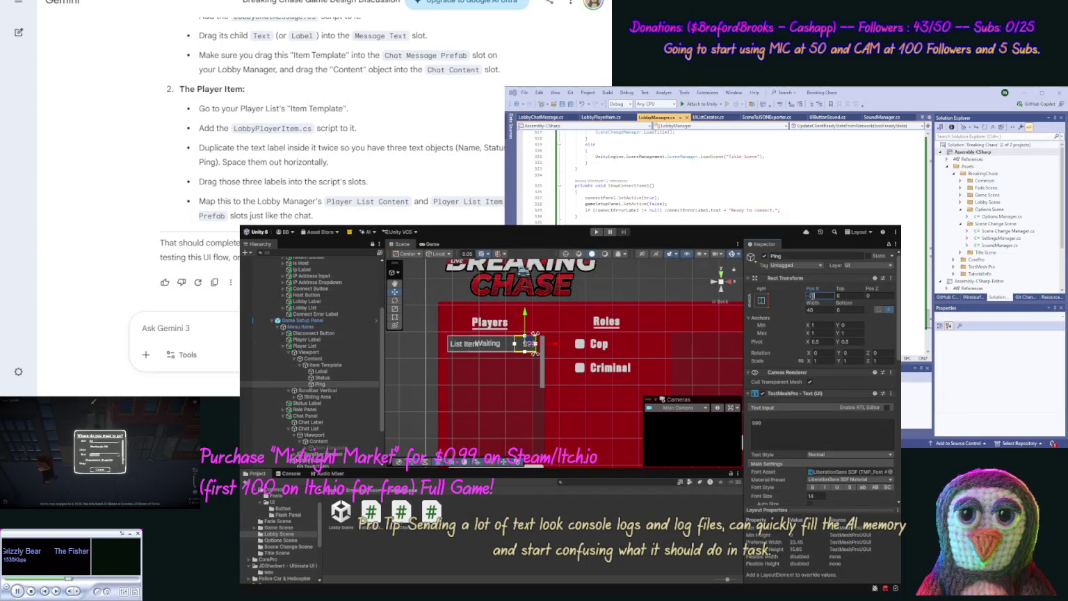
- Move the Status text to Pos X -75
left_click(321, 379)
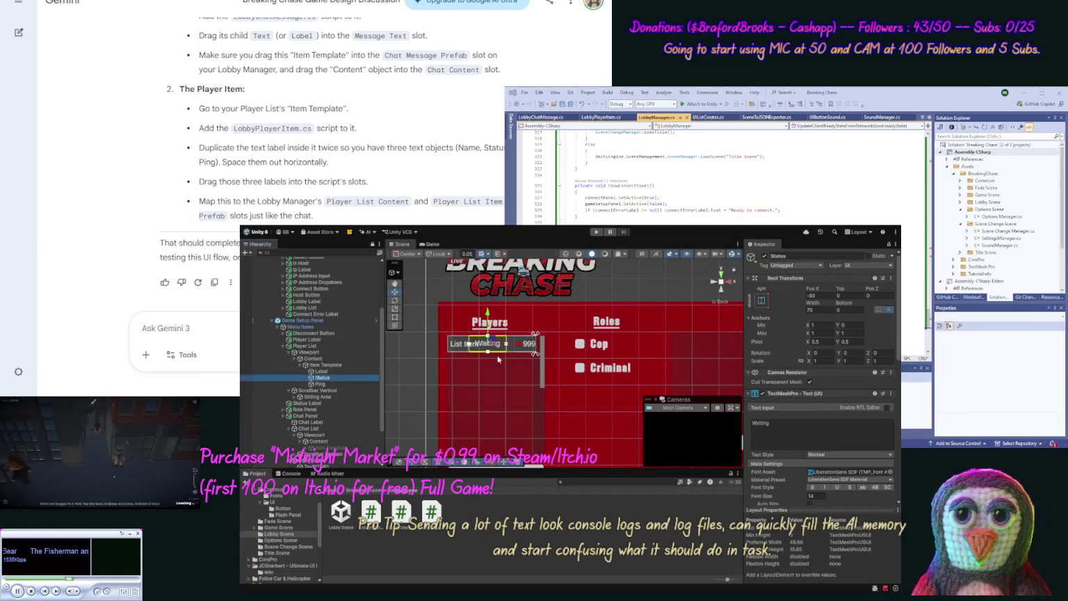
left_click(821, 294)
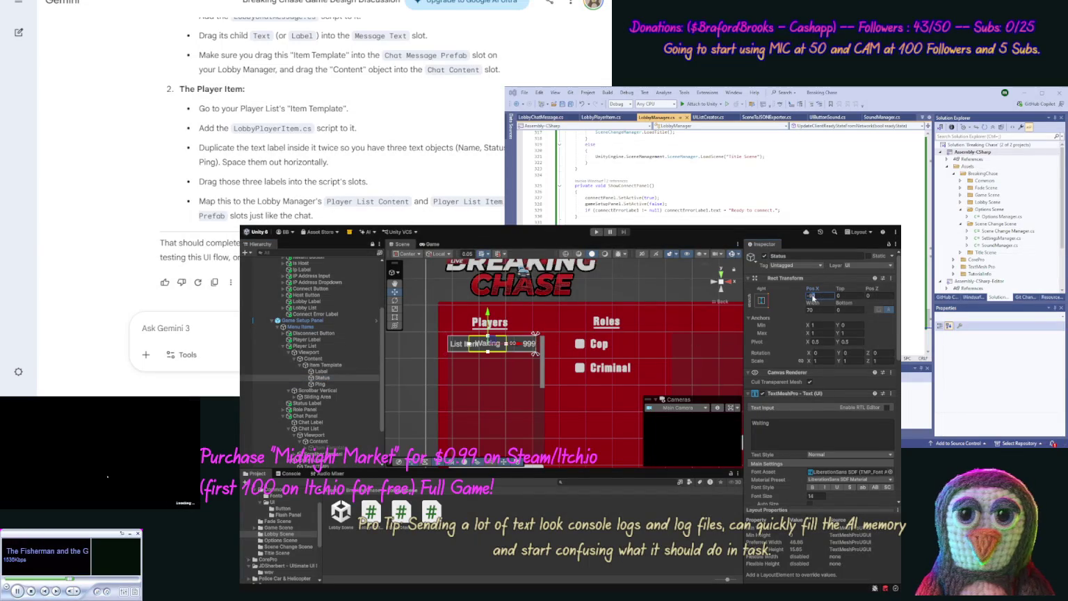
type("-80")
key("Return")
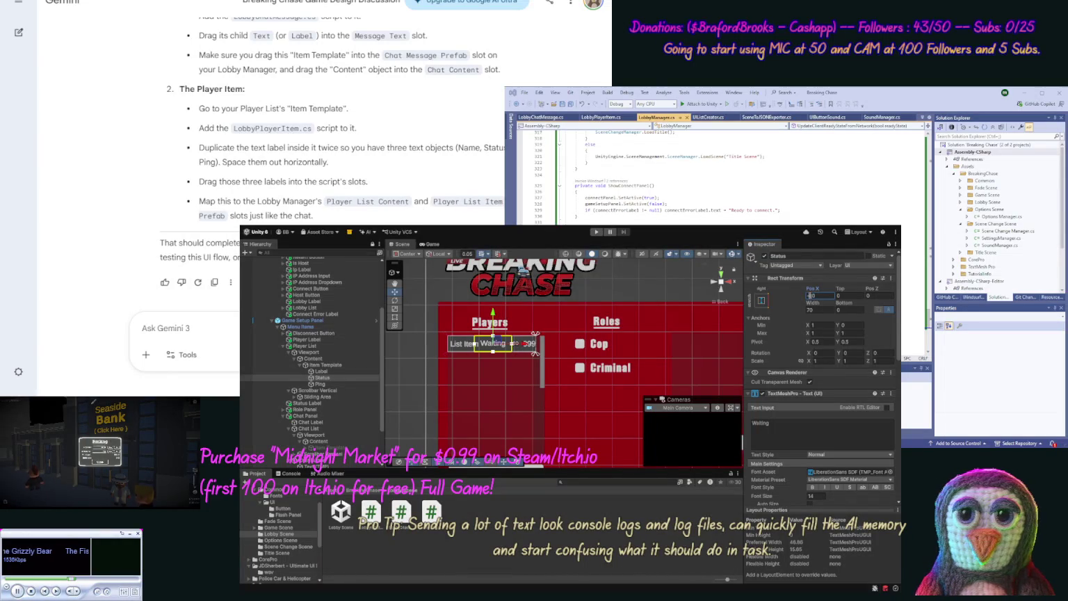
type("-75")
key("Return")
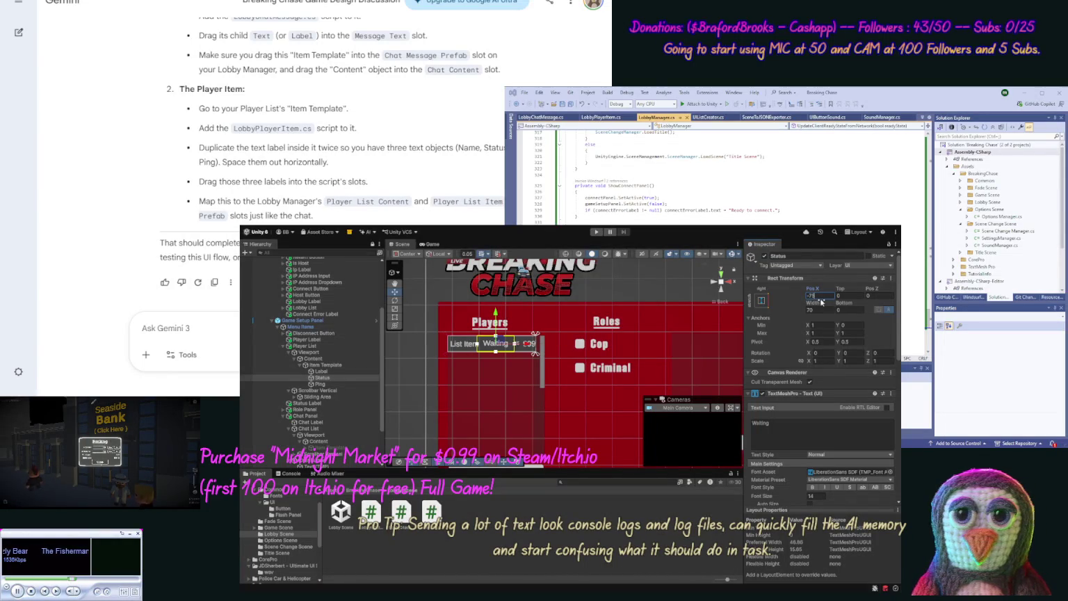
left_click(321, 371)
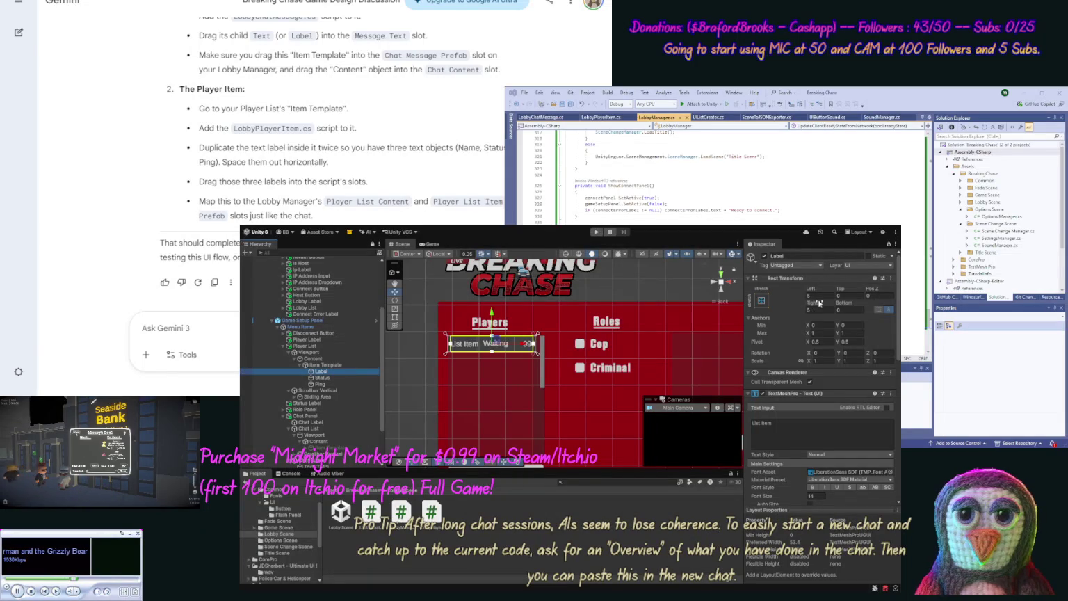
- Set the first Label's Rect Transform Right inset to 105
left_click(339, 378)
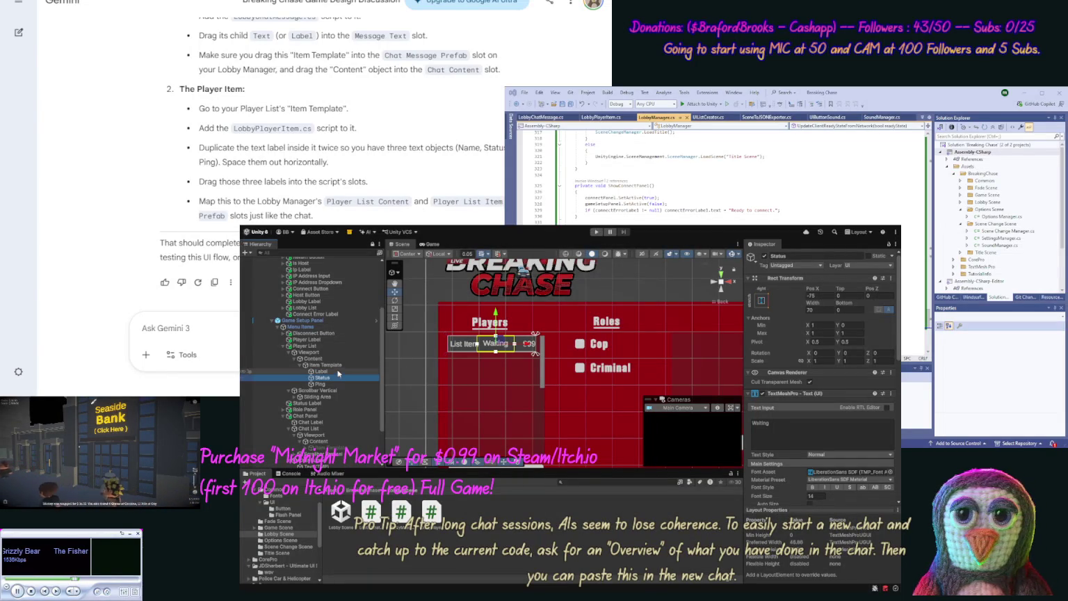
left_click(321, 371)
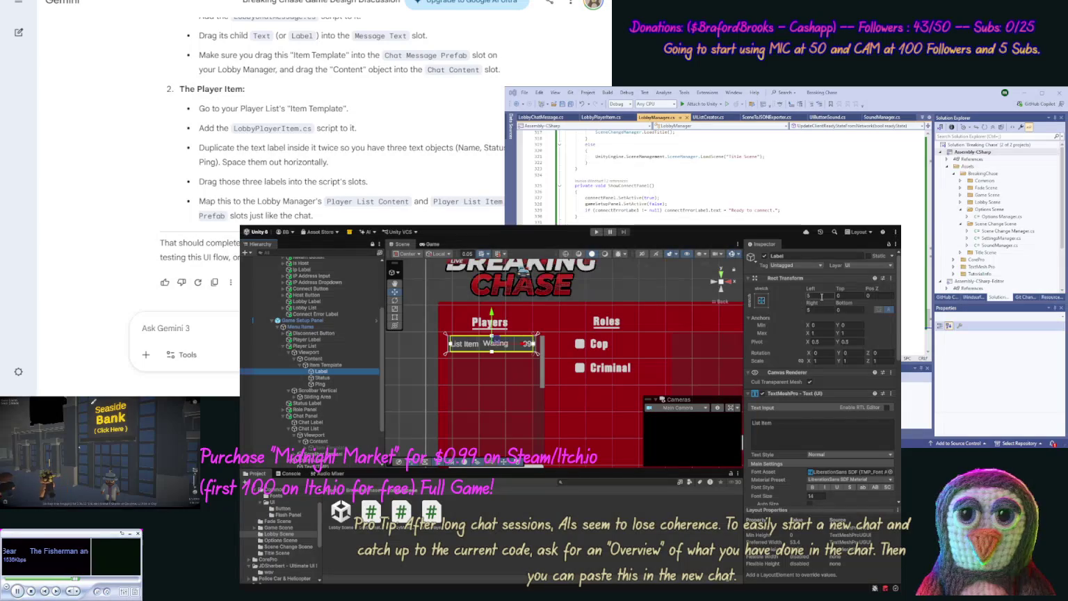
left_click(811, 310)
type("75")
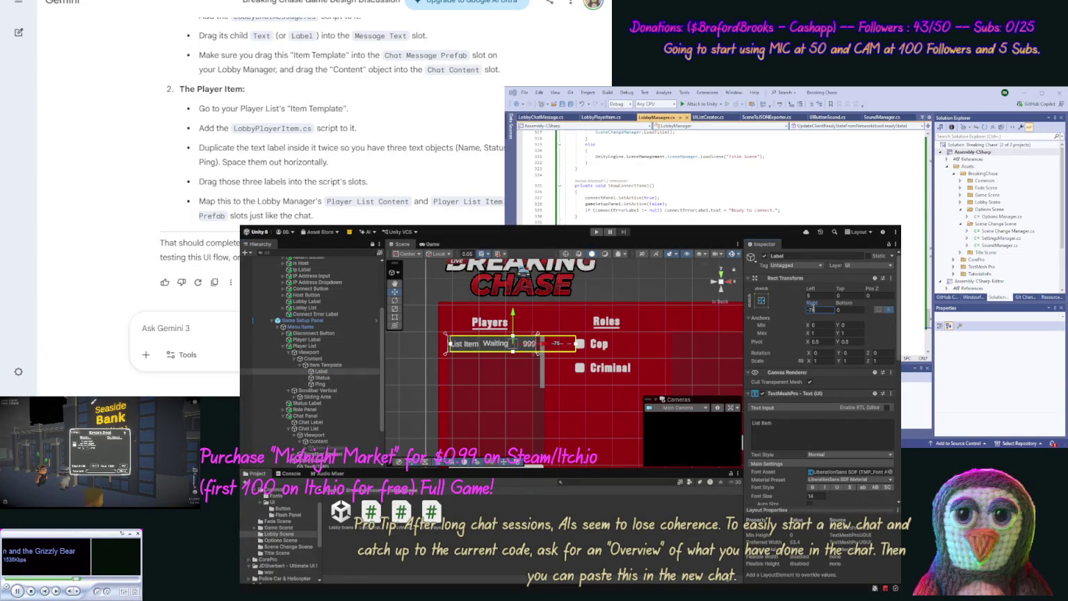
type("75")
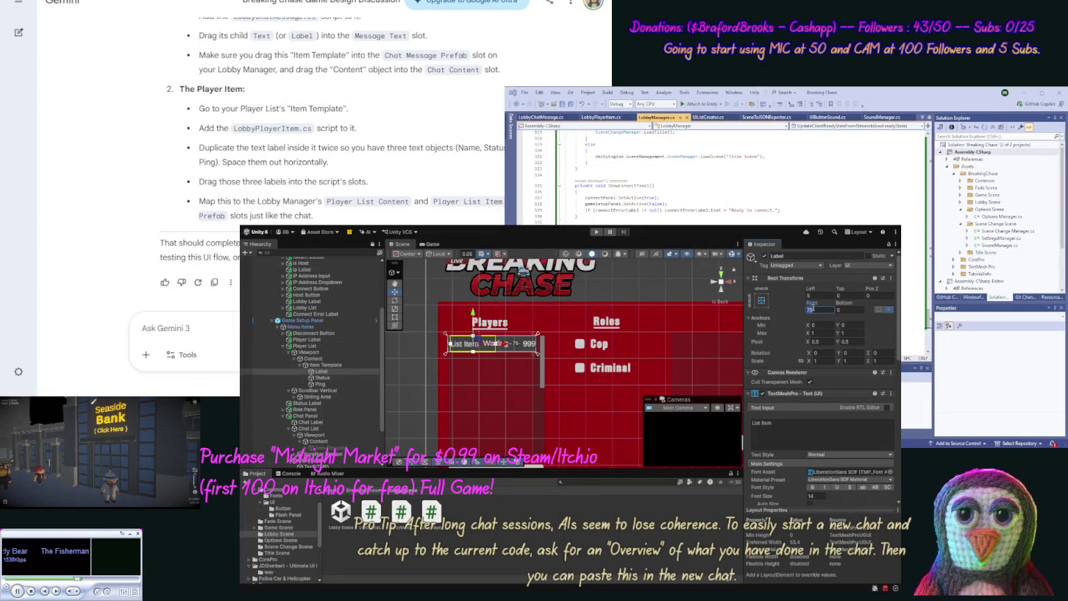
type("100")
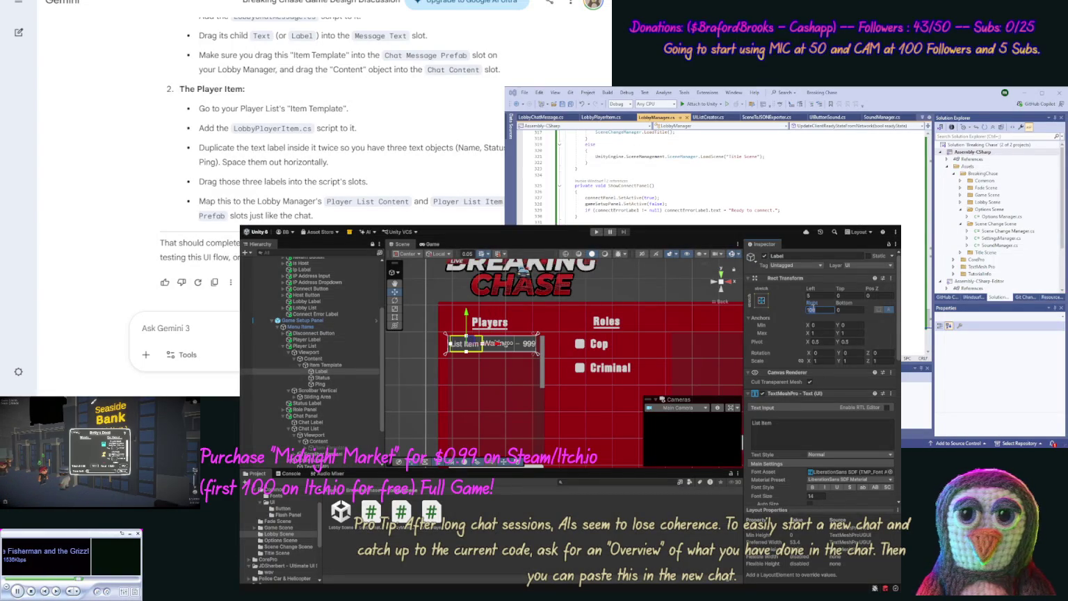
type("150")
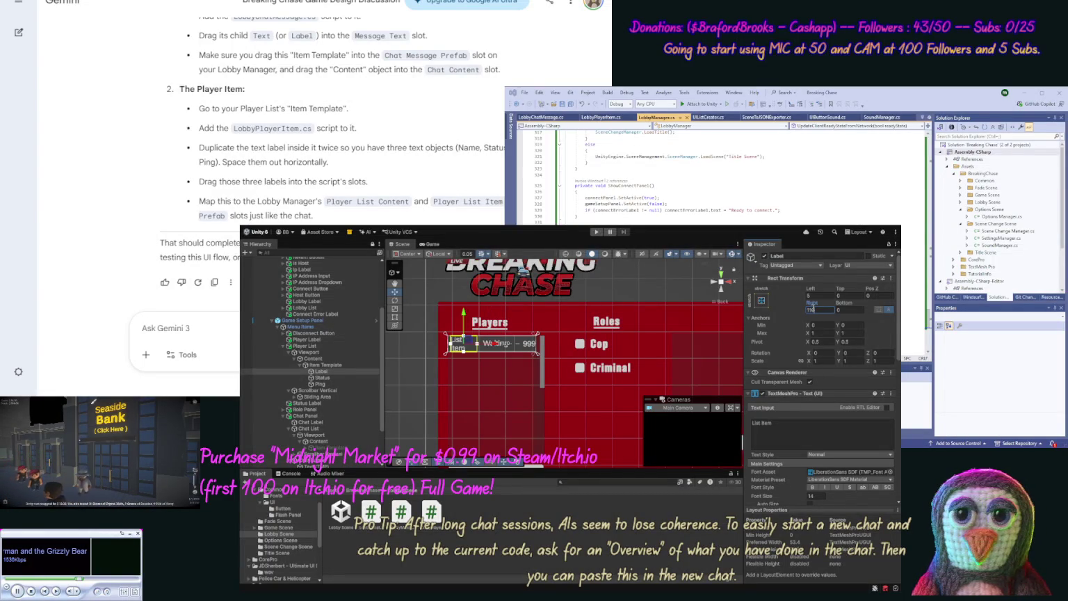
key("Return")
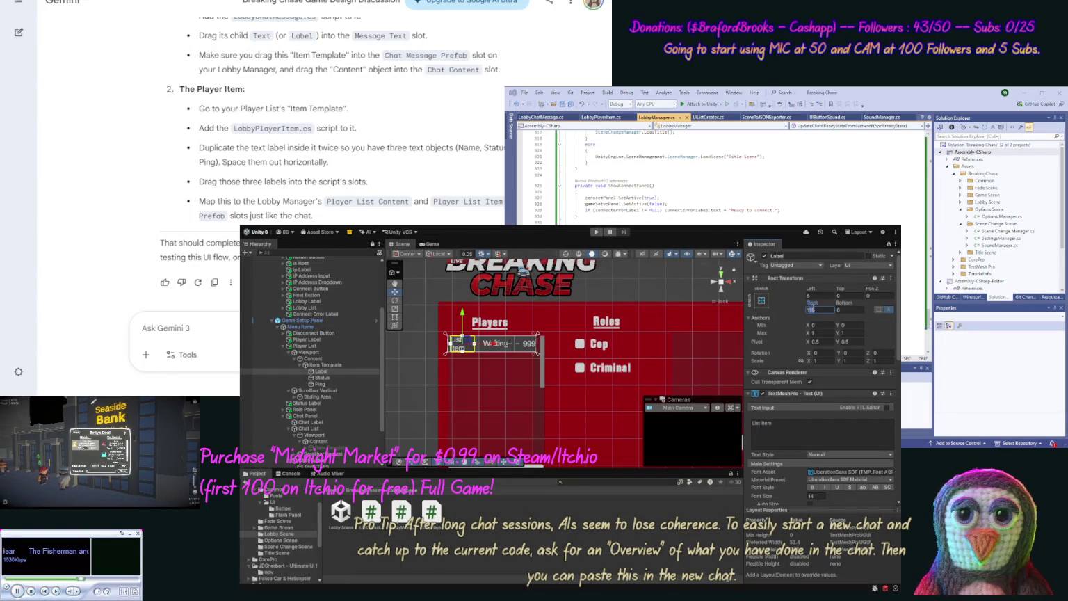
type("100")
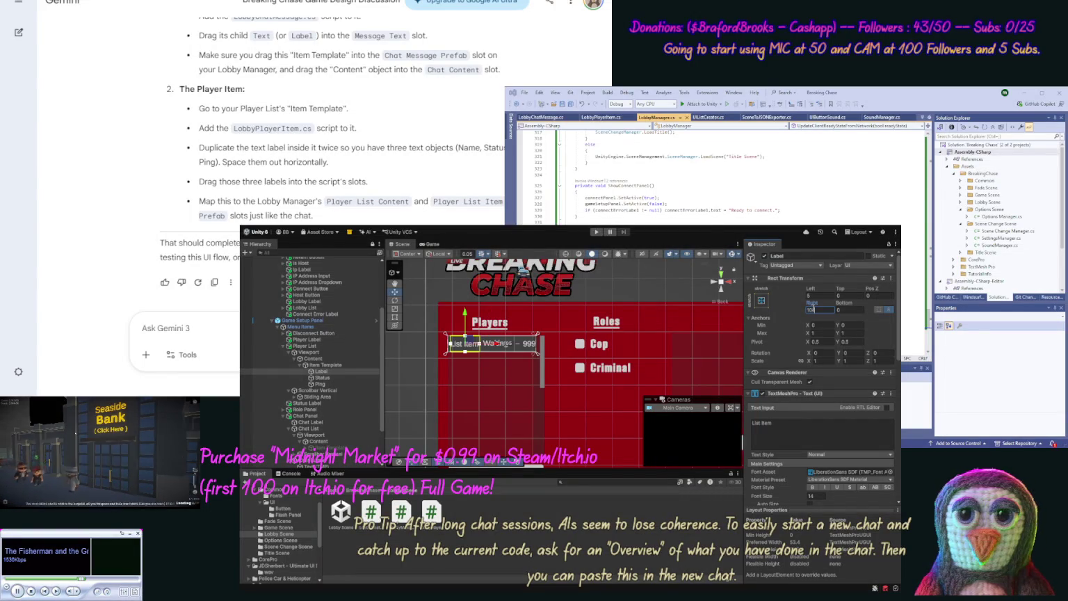
- Change the label's text to 'Player' and rename the object Player
left_click(825, 430)
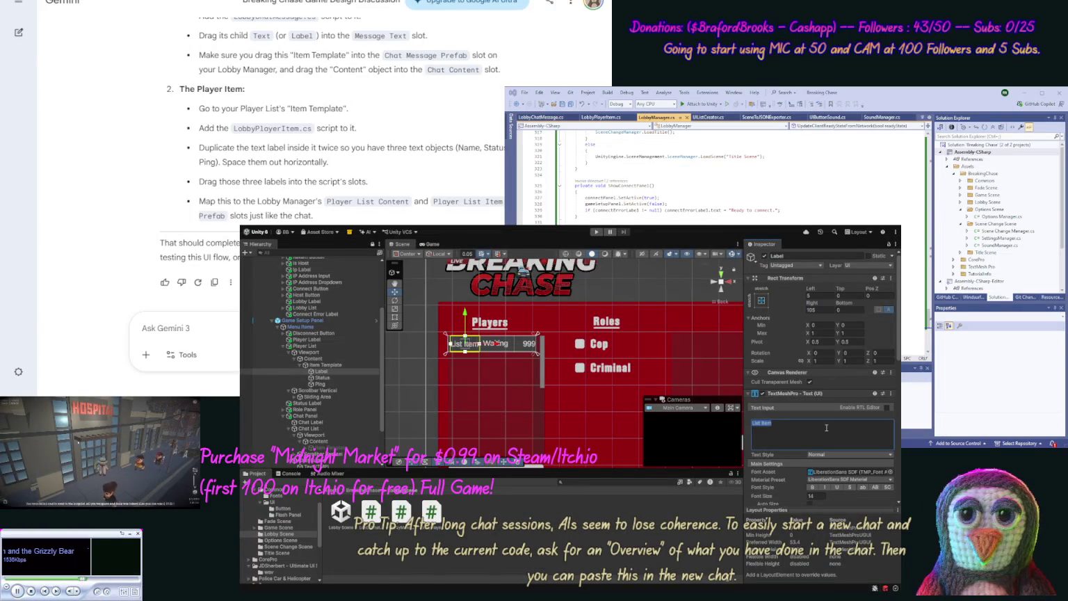
type("Player")
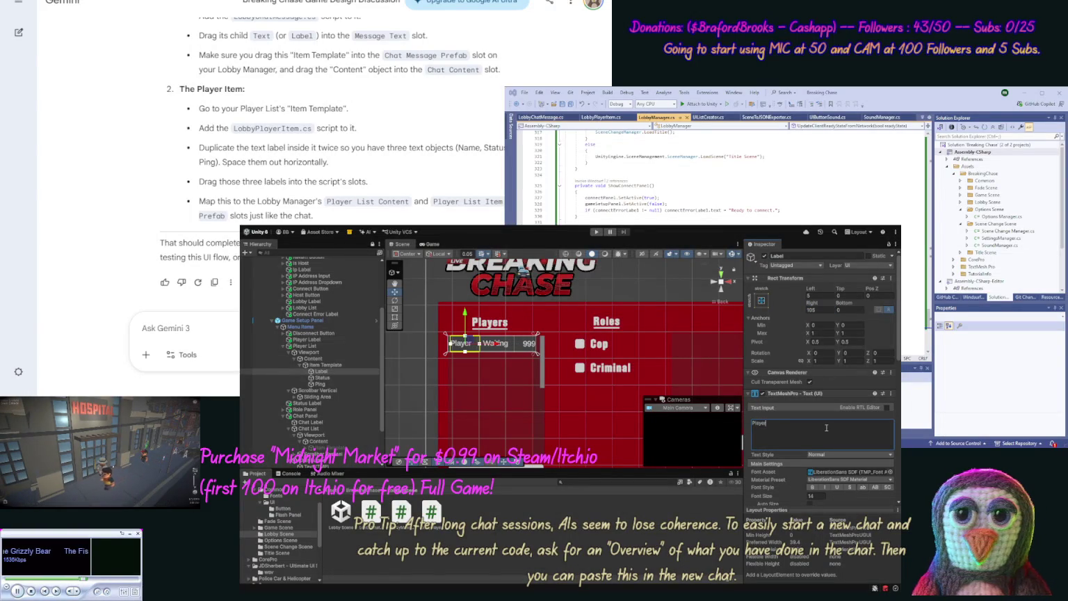
left_click(334, 371)
left_click(335, 371)
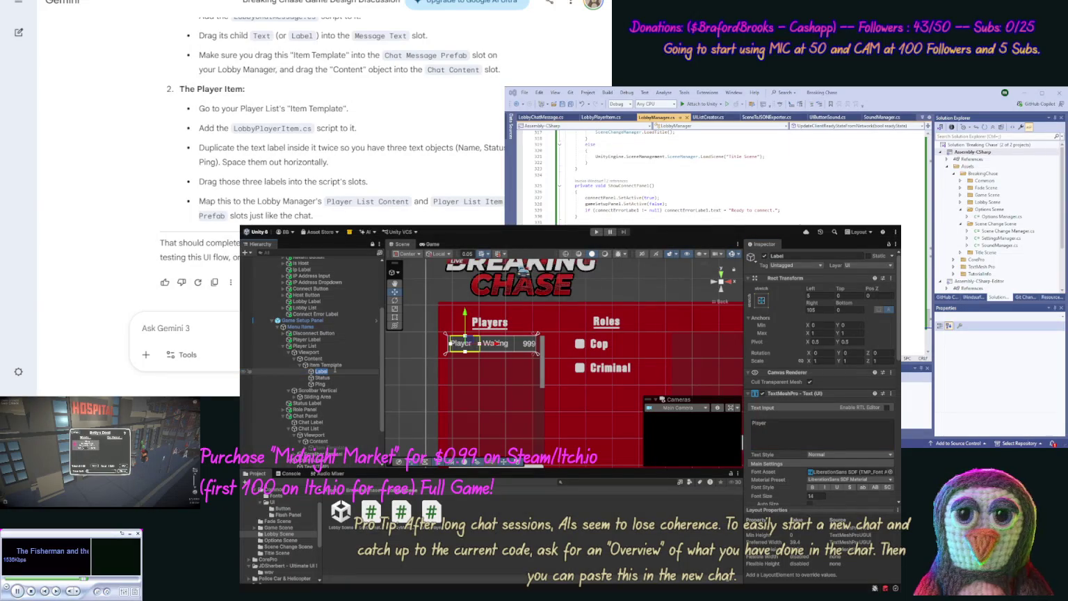
type("Pl")
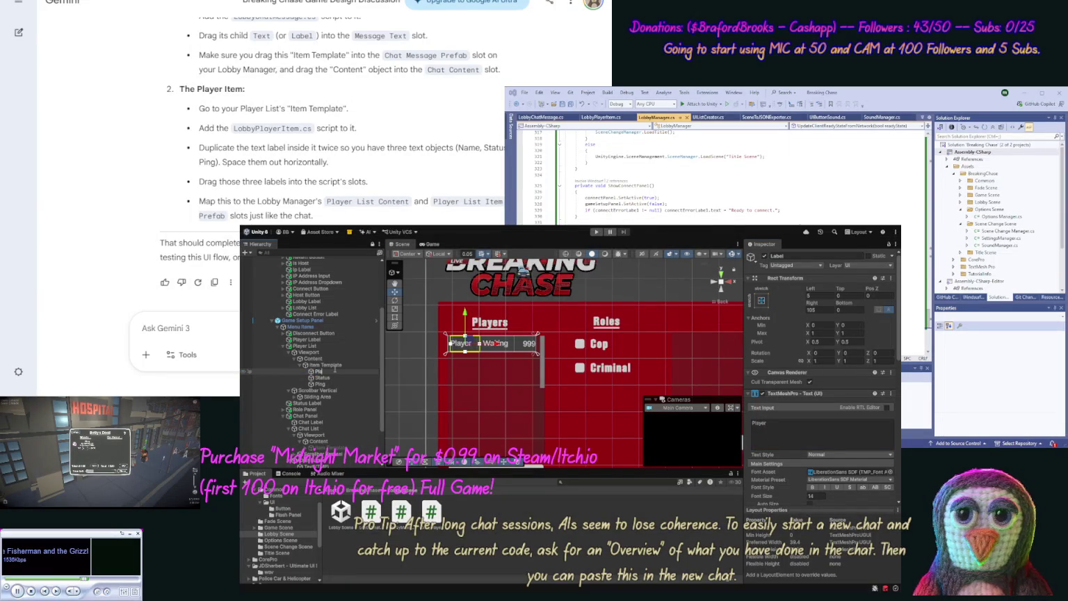
type("ayer")
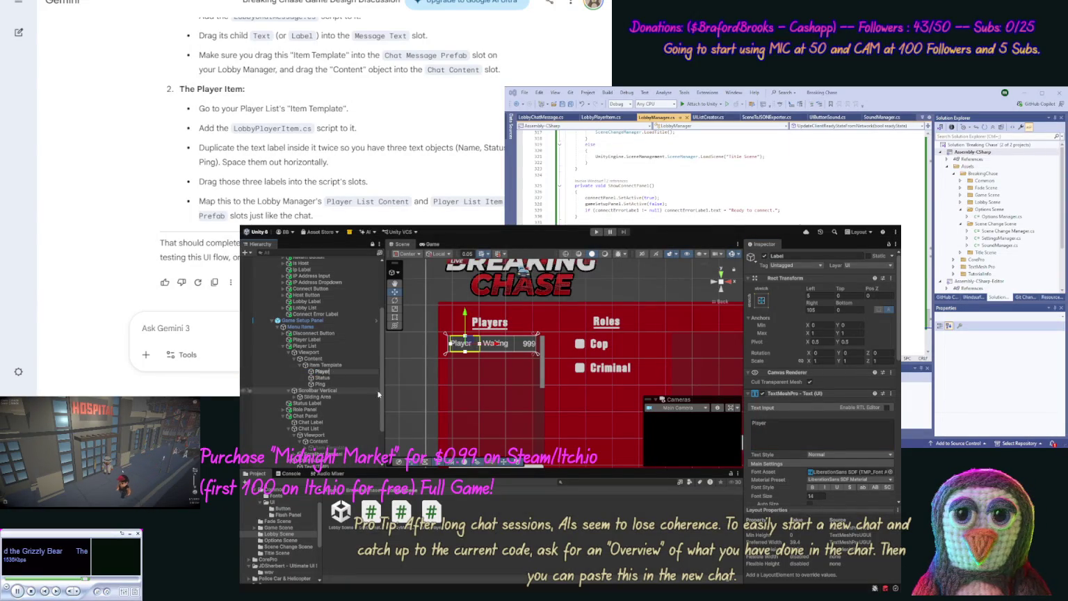
left_click(563, 410)
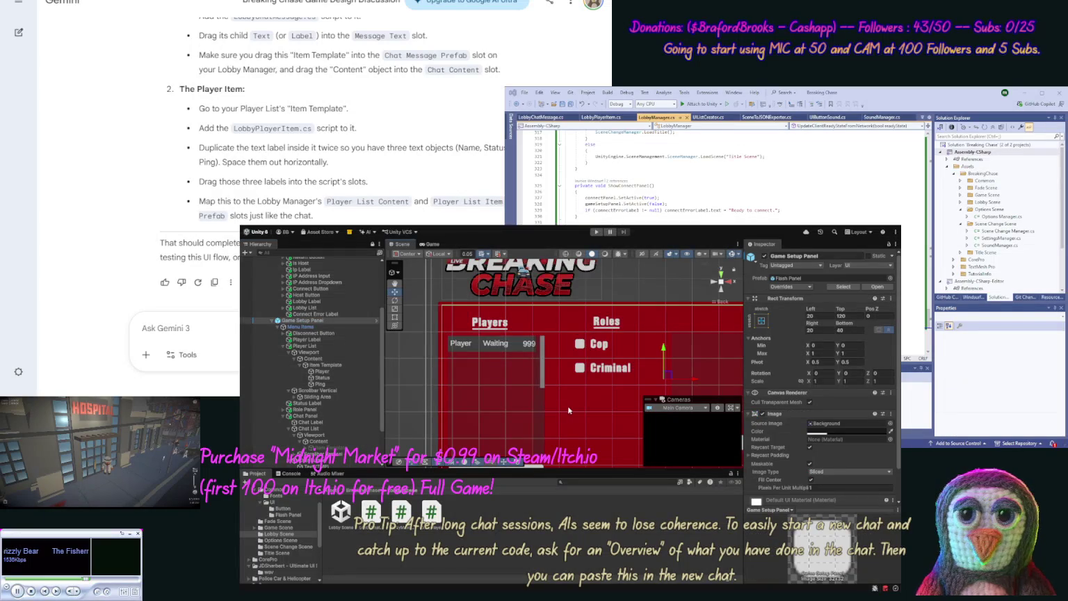
- Set Role Panel width to 160 and Player List width to 240, shifting the list slightly right
left_click(322, 409)
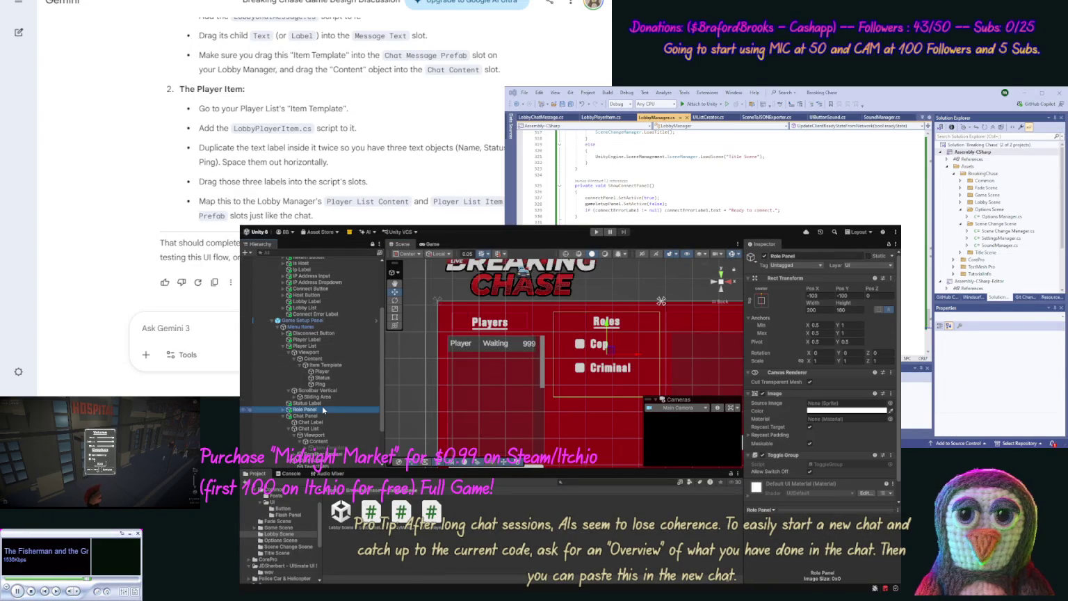
left_click(812, 310)
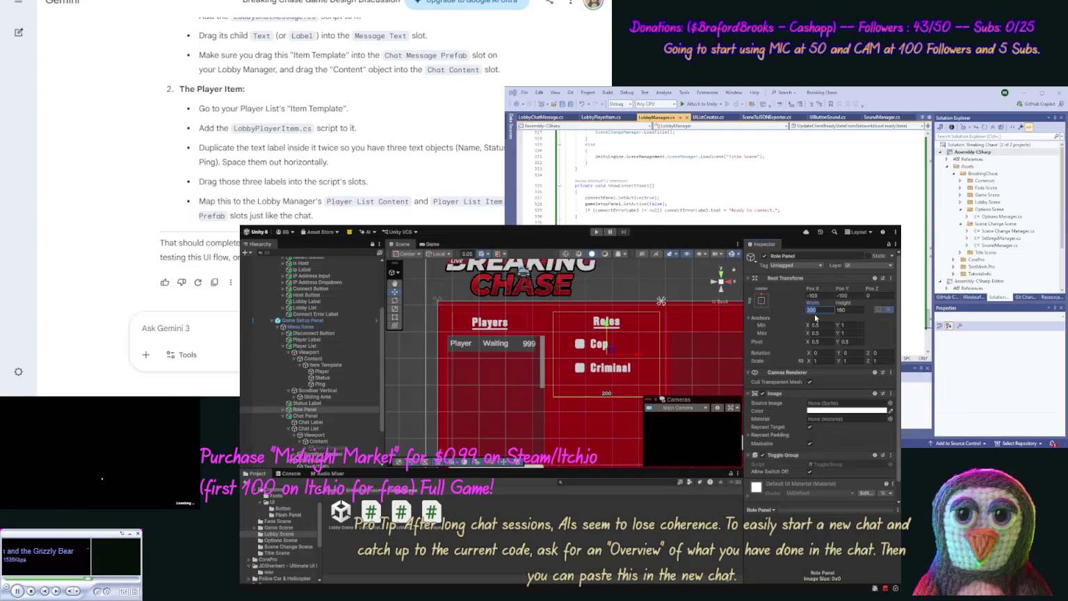
type("160")
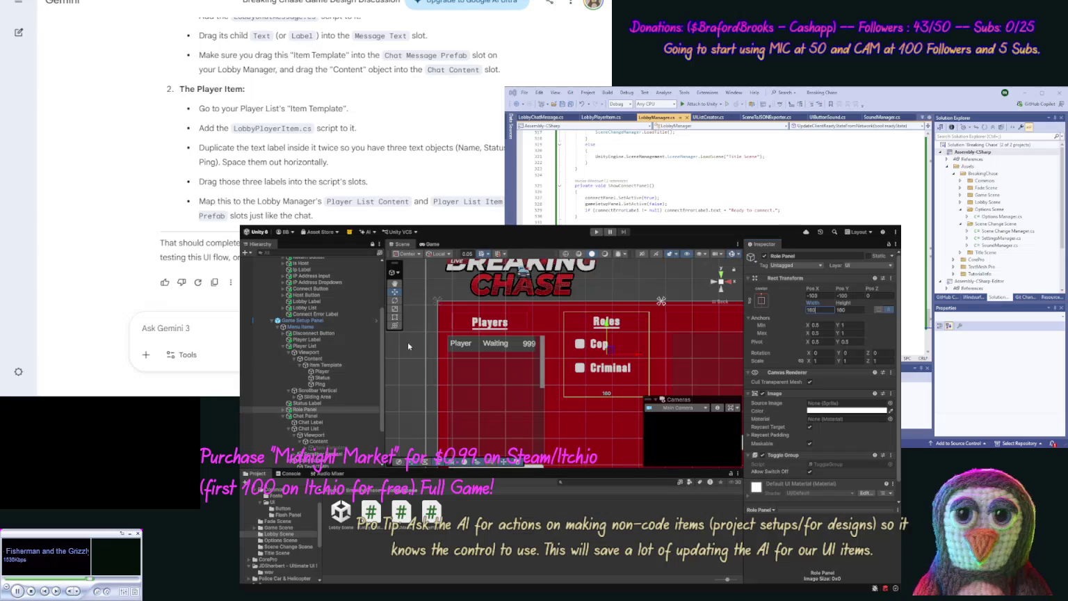
left_click(322, 347)
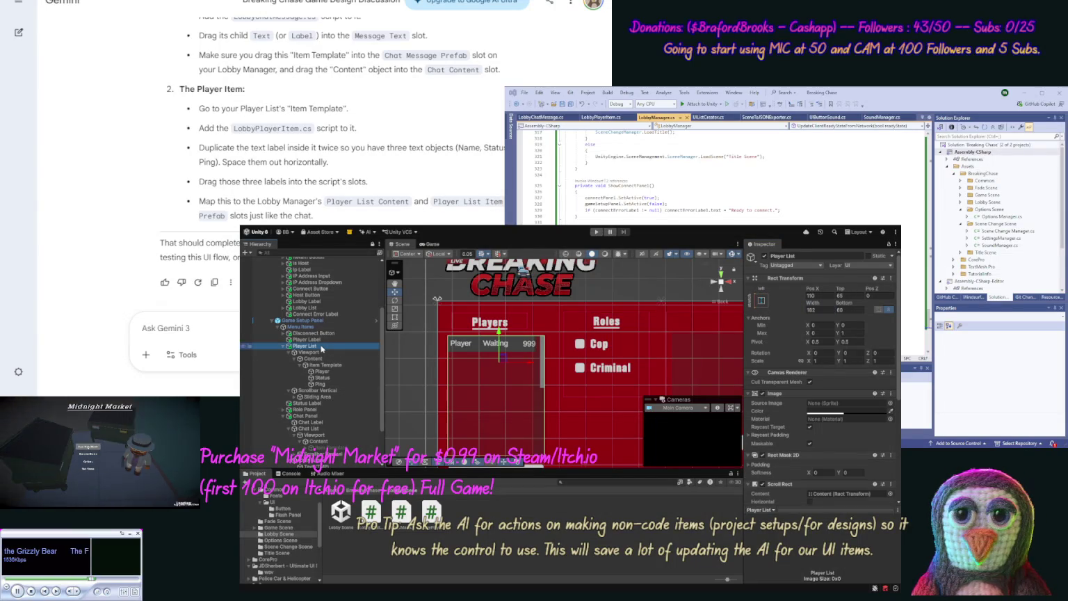
left_click(816, 310)
type("200")
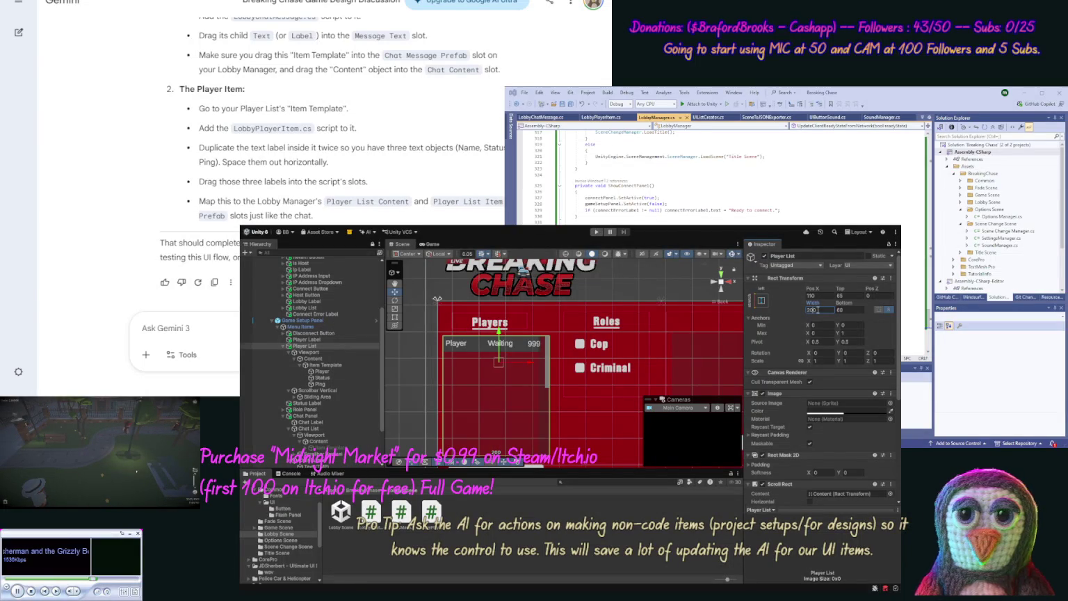
type("240")
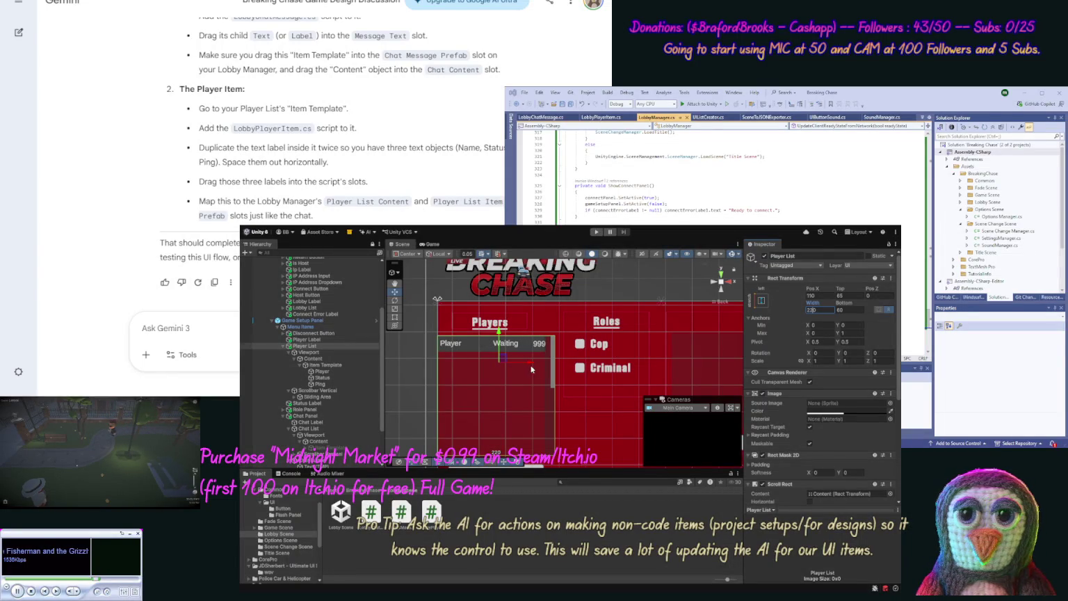
left_click_drag(531, 366, 535, 366)
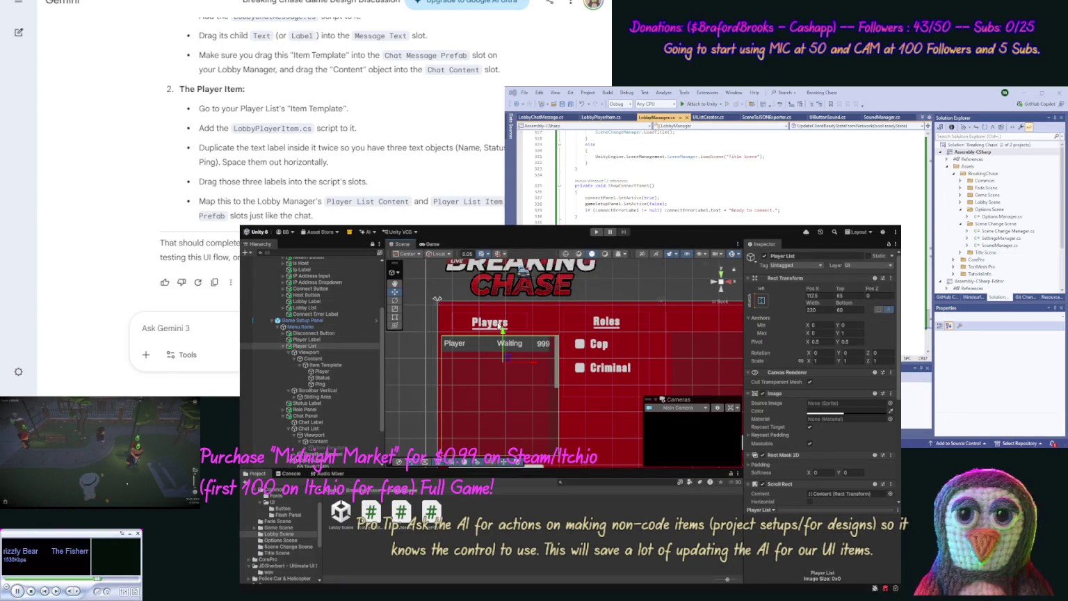
- Nudge the Players heading right to X 116.6
left_click(490, 322)
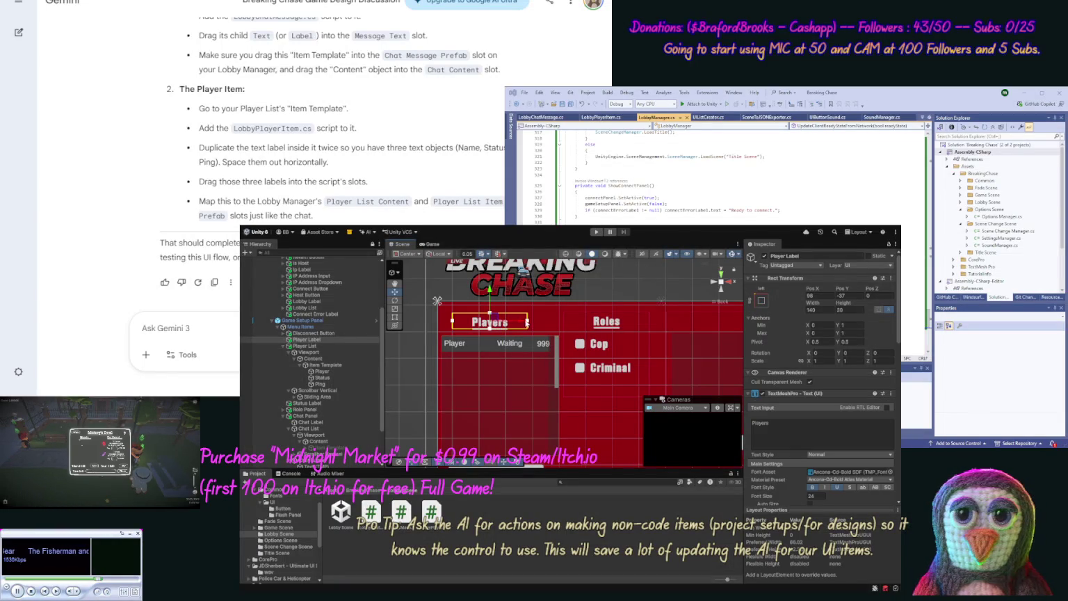
left_click_drag(522, 321, 533, 321)
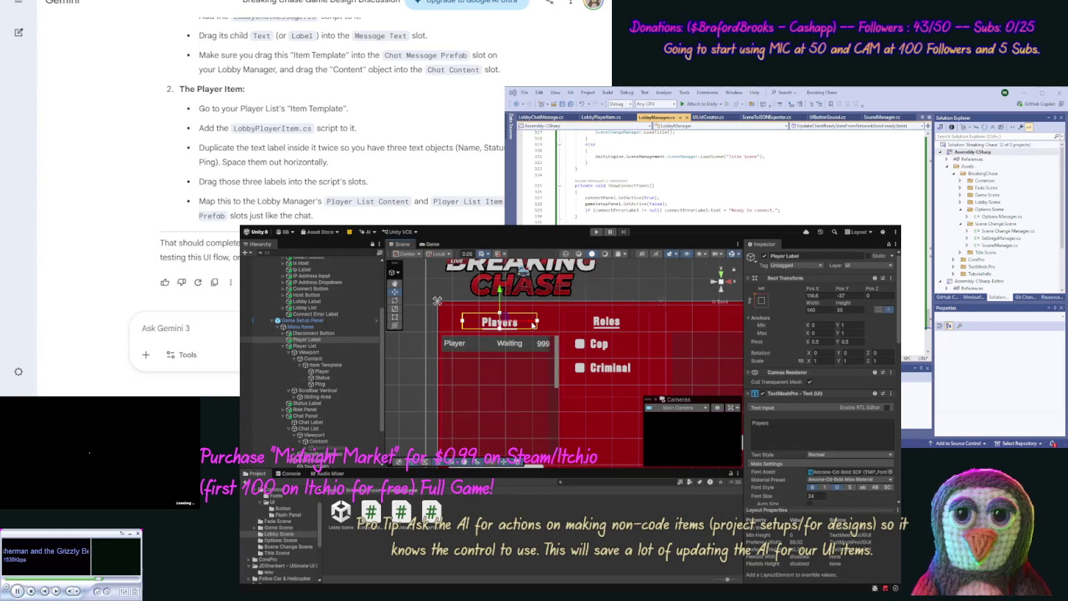
left_click(424, 358)
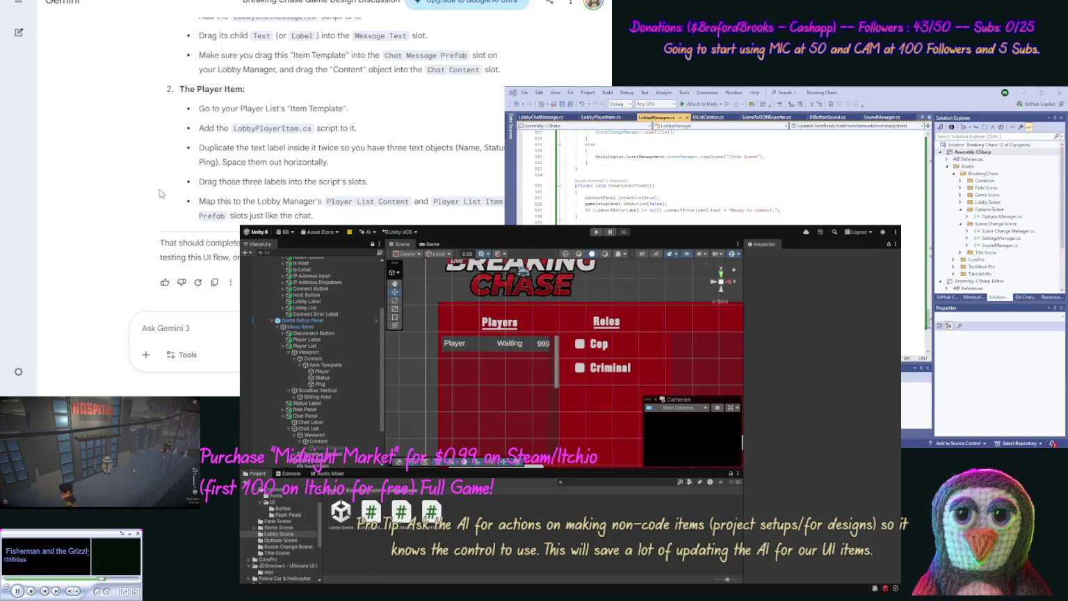
- Scroll Gemini's reply to the 'How to set up your List Prefabs' section
scroll(166, 160, "up", 2)
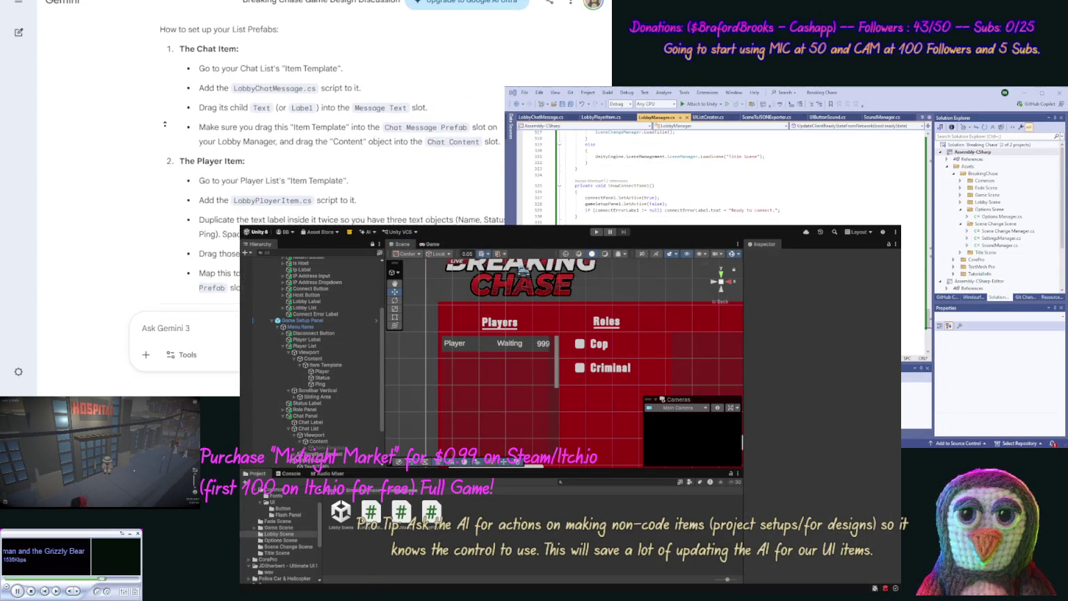
scroll(165, 124, "up", 1)
scroll(123, 192, "down", 1)
scroll(206, 153, "down", 1)
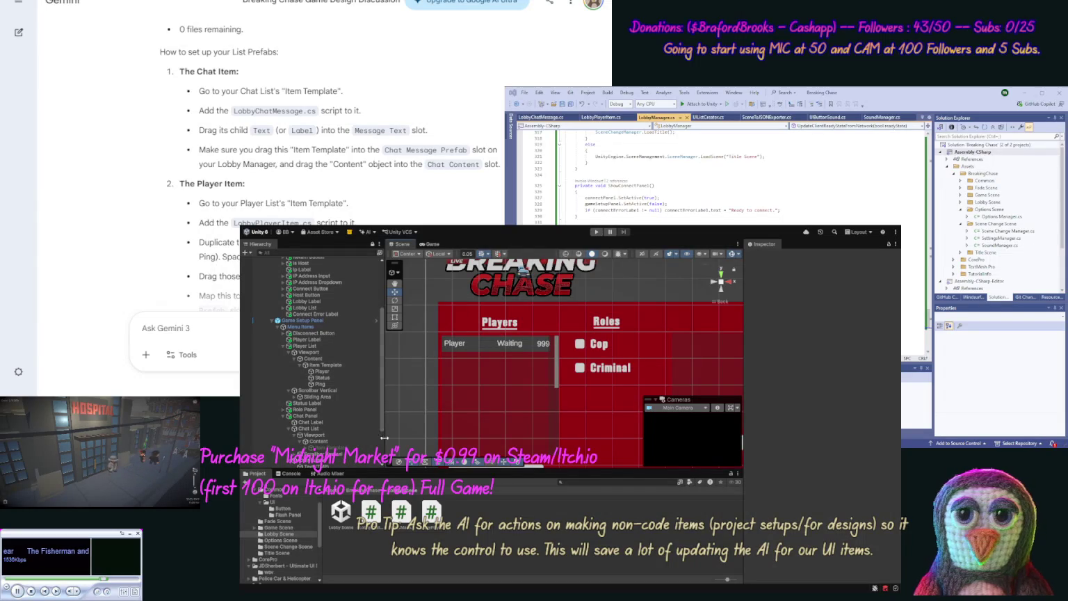
scroll(326, 417, "down", 2)
left_click(306, 464)
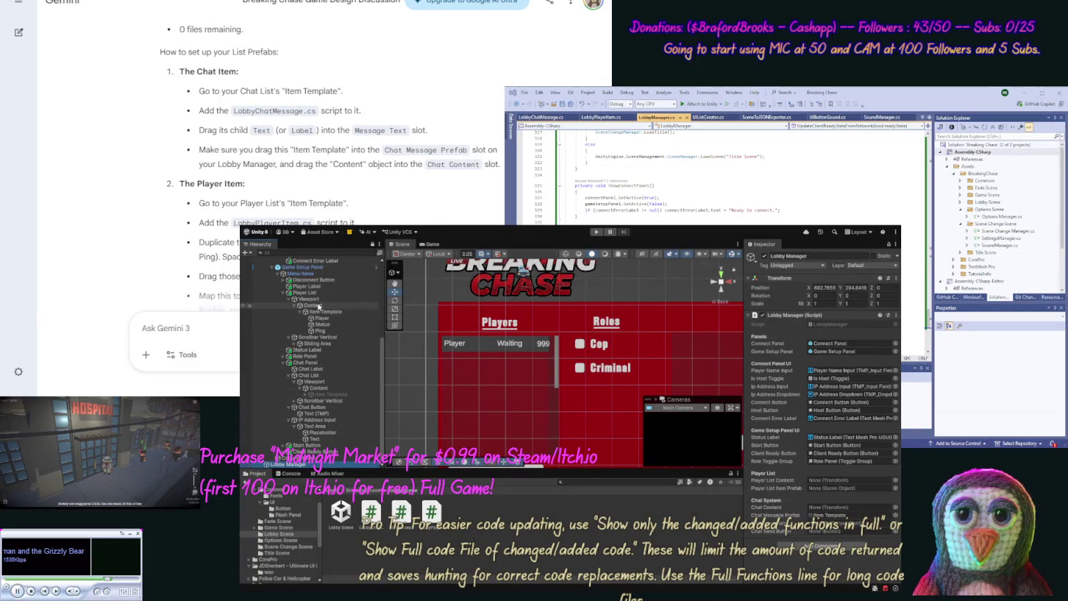
- Assign the player list's Content, its Item Template, and the chat list's Content to Lobby Manager
left_click_drag(771, 420, 824, 483)
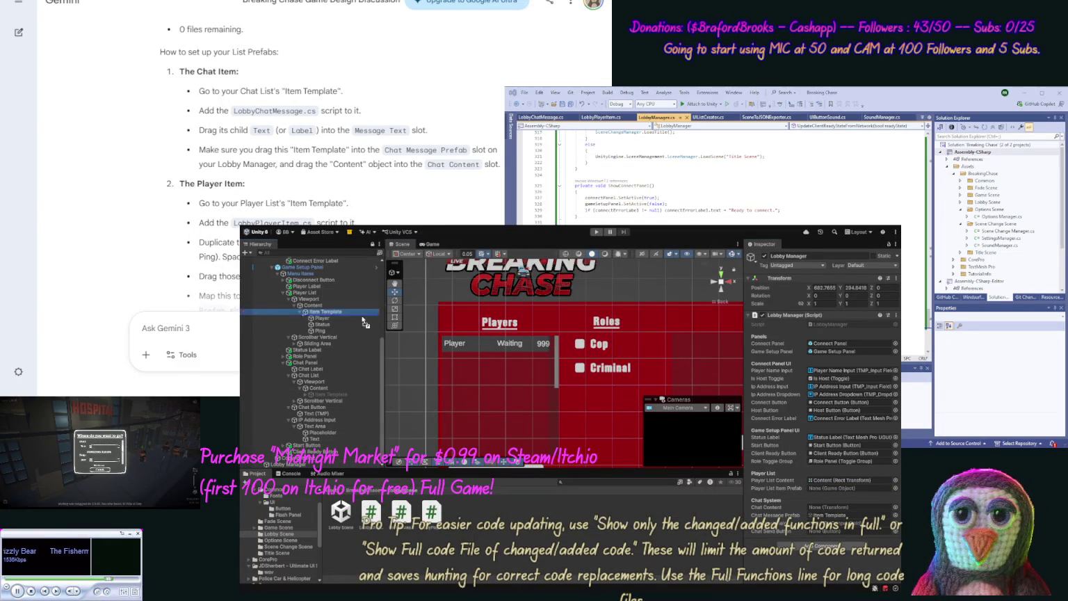
left_click_drag(826, 462, 826, 488)
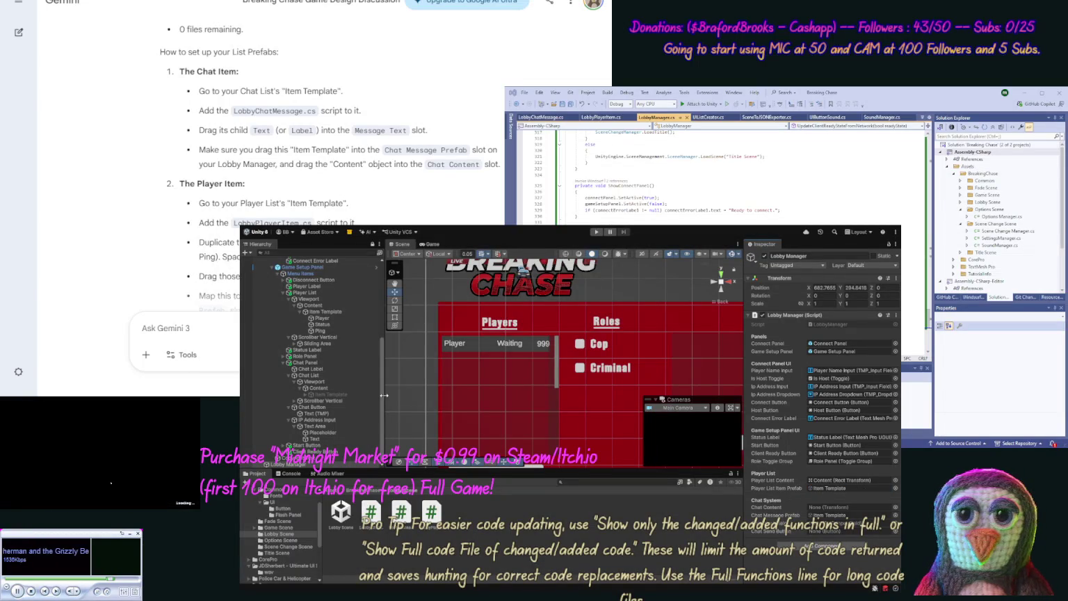
mouse_move(319, 390)
left_mouse_down()
mouse_move(661, 487)
mouse_move(833, 506)
left_mouse_up()
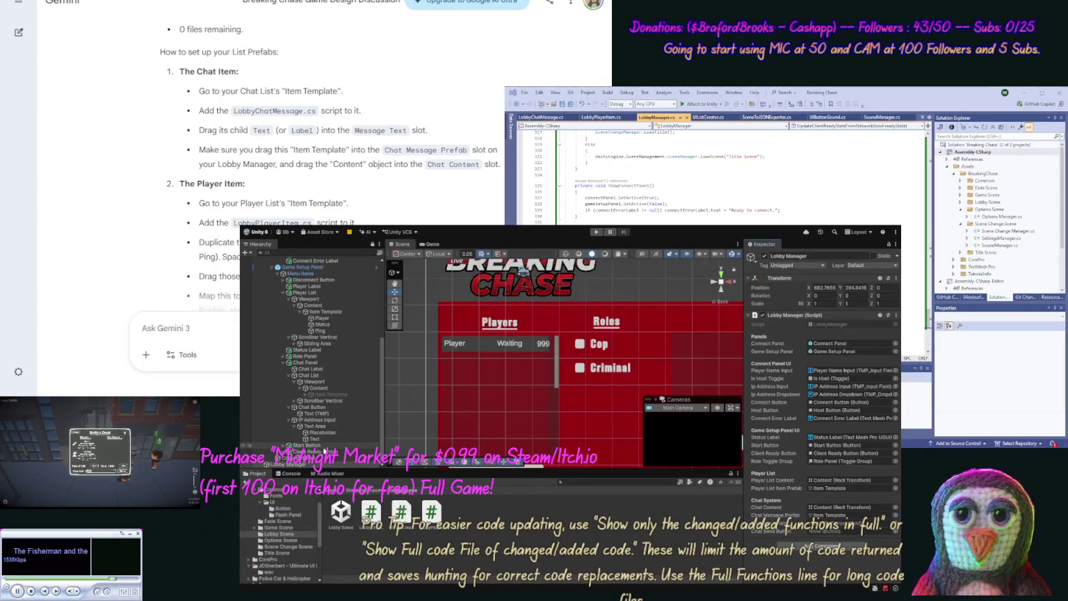
left_click(323, 420)
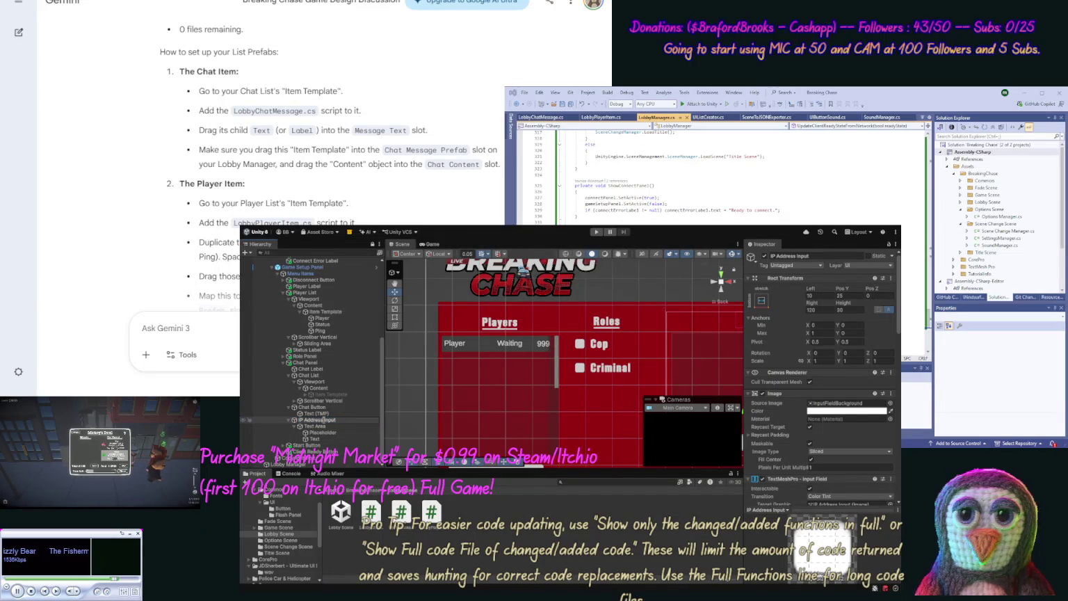
- Rename the chat input to Chat Input, move it above Chat Button, and assign Chat Button as Chat Send Button
left_click(323, 420)
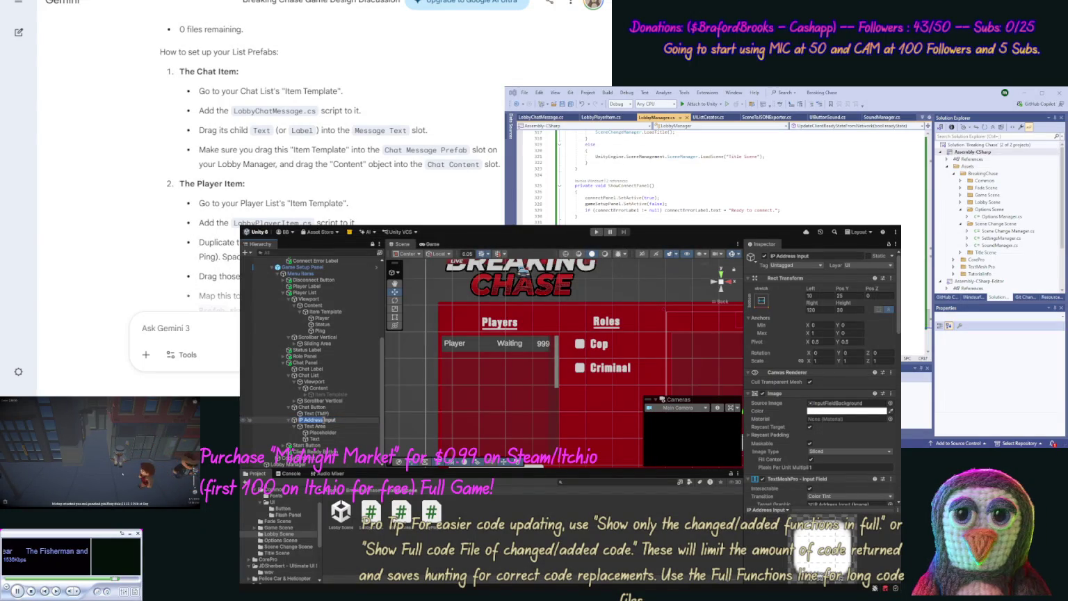
type("Chat")
key("Return")
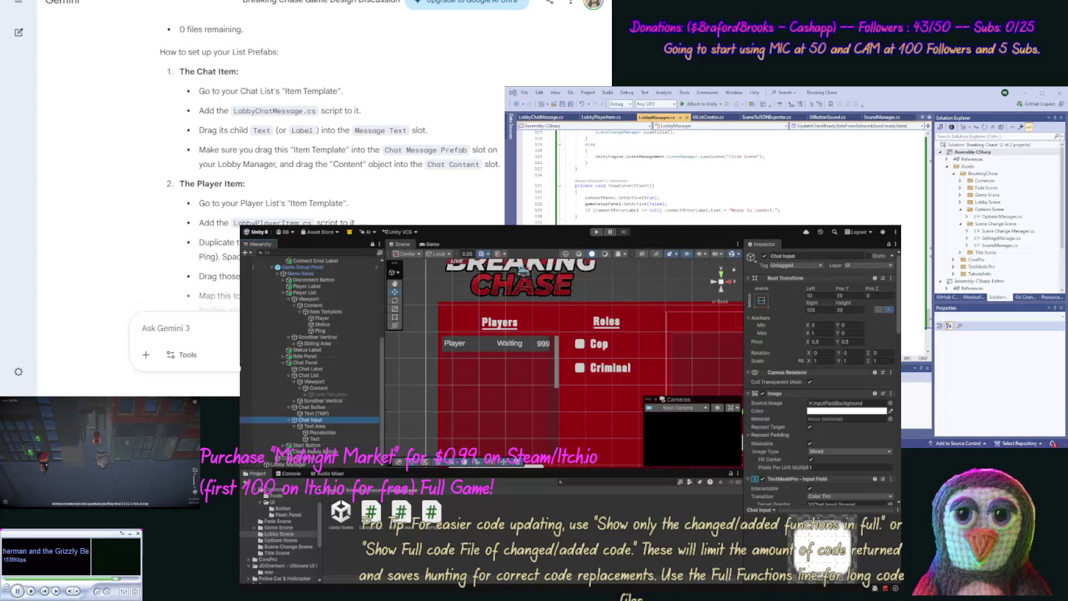
left_click(285, 464)
mouse_move(314, 420)
left_mouse_down()
mouse_move(487, 473)
mouse_move(695, 515)
mouse_move(834, 527)
left_mouse_up()
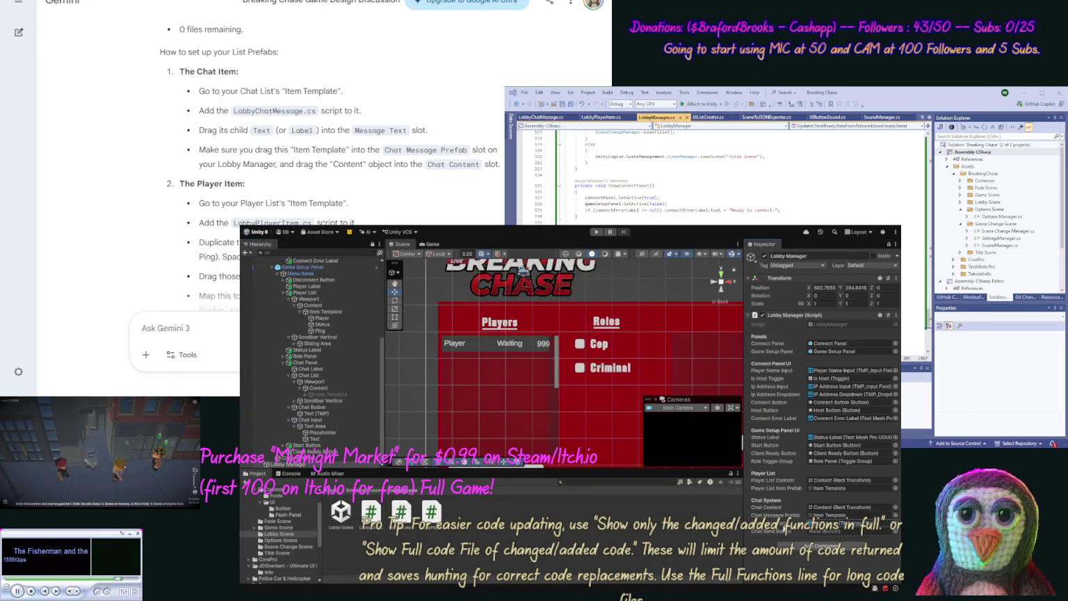
left_click_drag(363, 419, 301, 413)
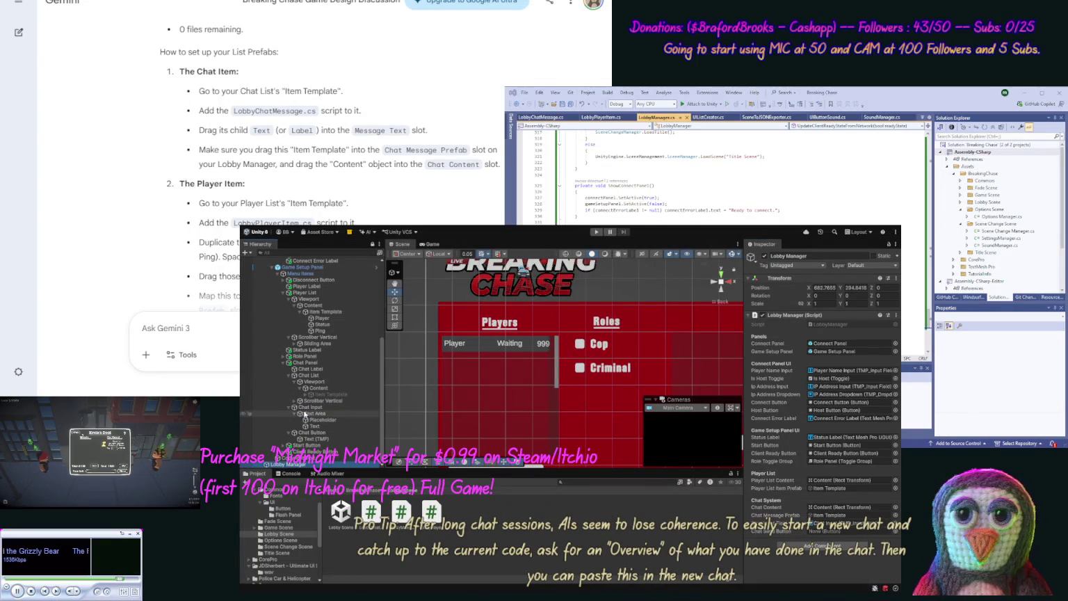
left_click_drag(787, 516, 825, 532)
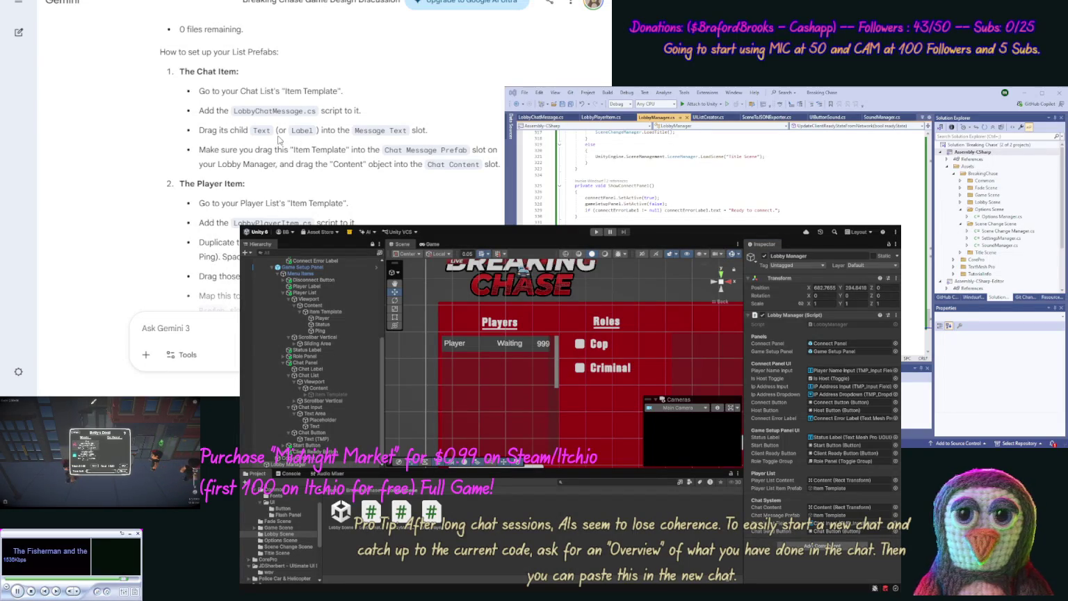
- Rename the Player text under Item Template to Name
scroll(267, 174, "down", 2)
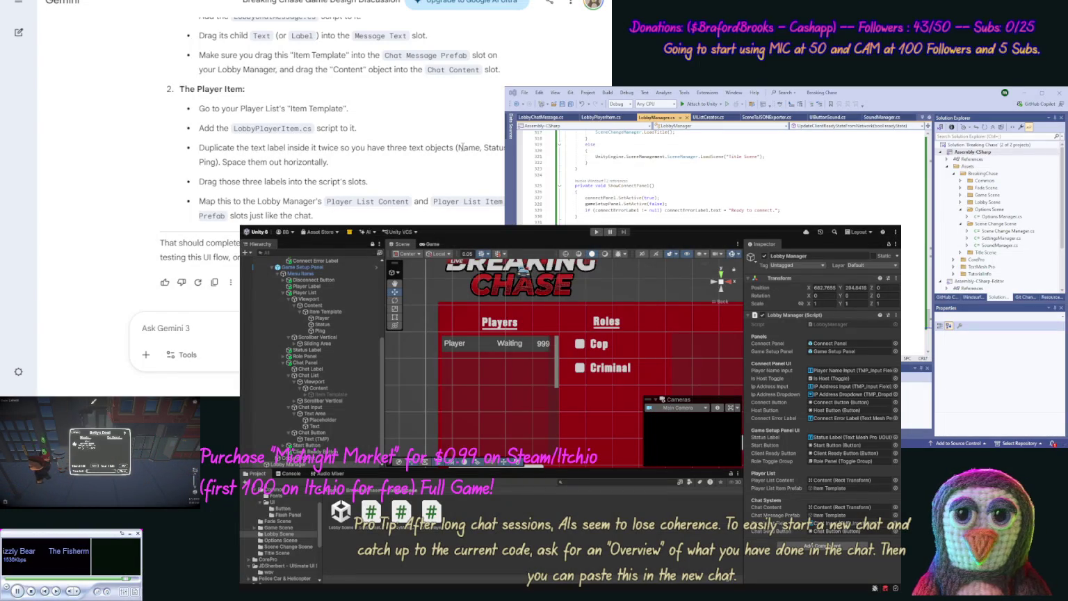
double_click(466, 148)
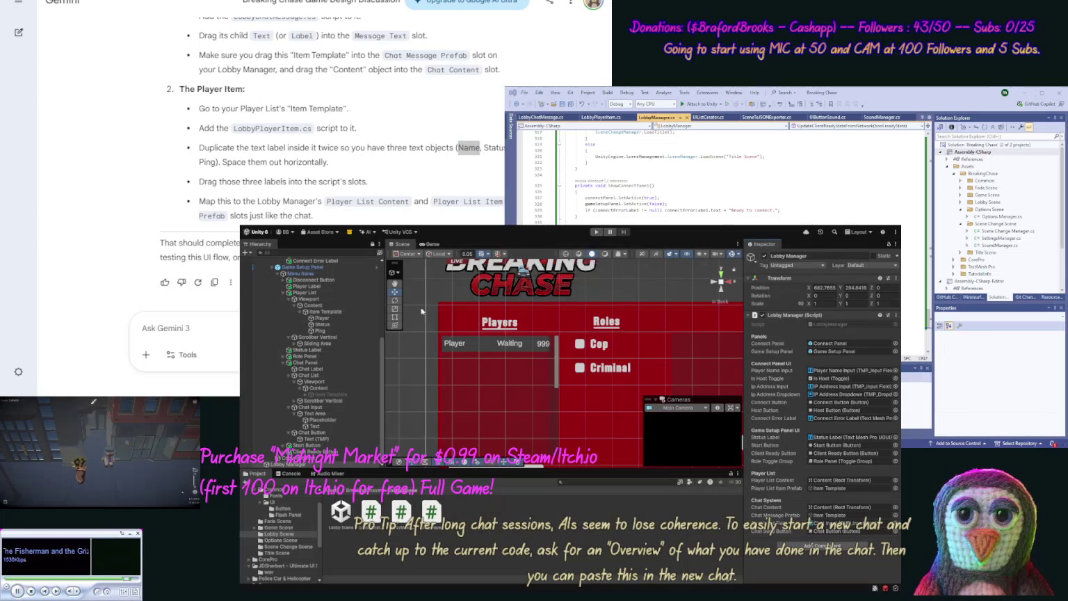
left_click(339, 321)
left_click(339, 317)
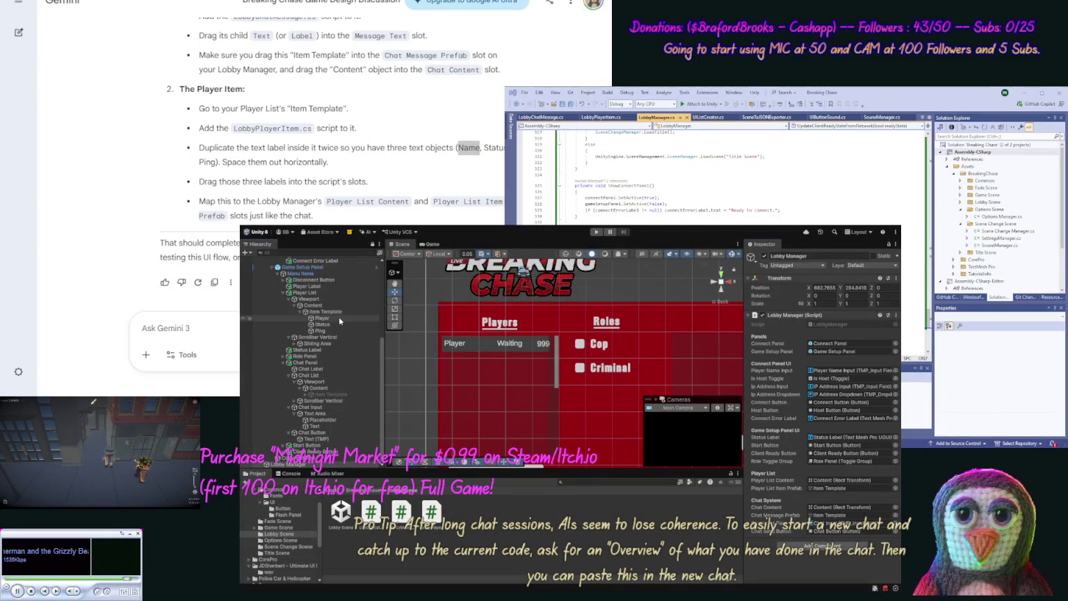
left_click(799, 257)
type("Name")
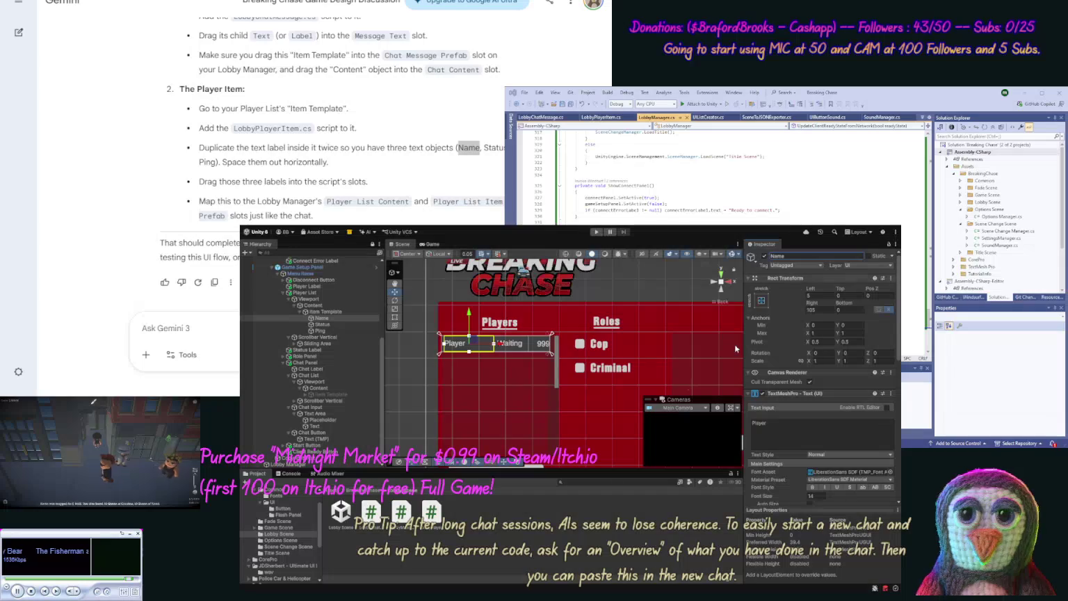
left_click(142, 354)
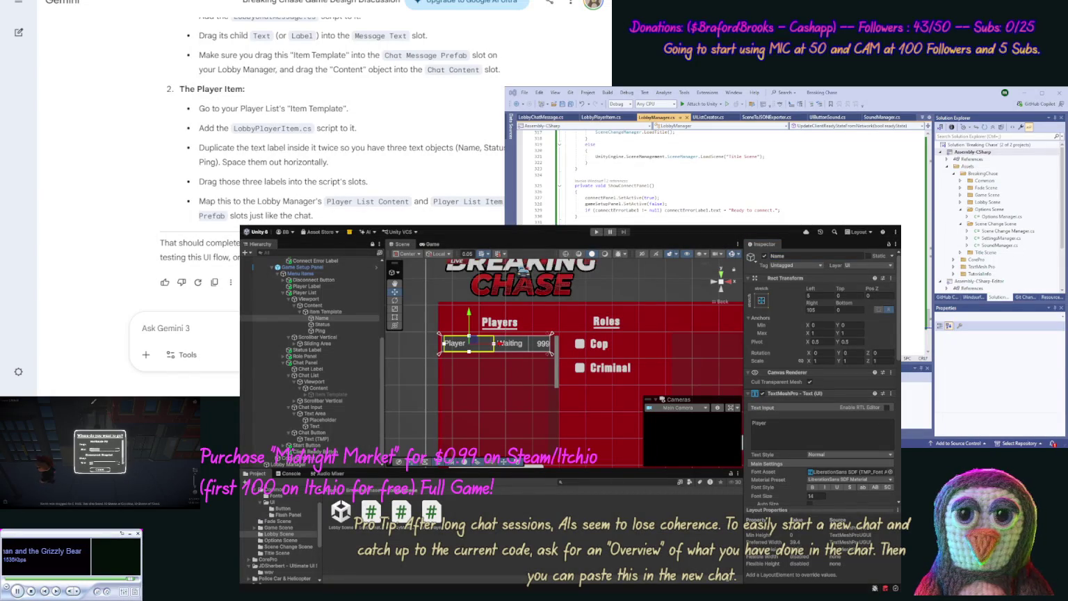
left_click(348, 312)
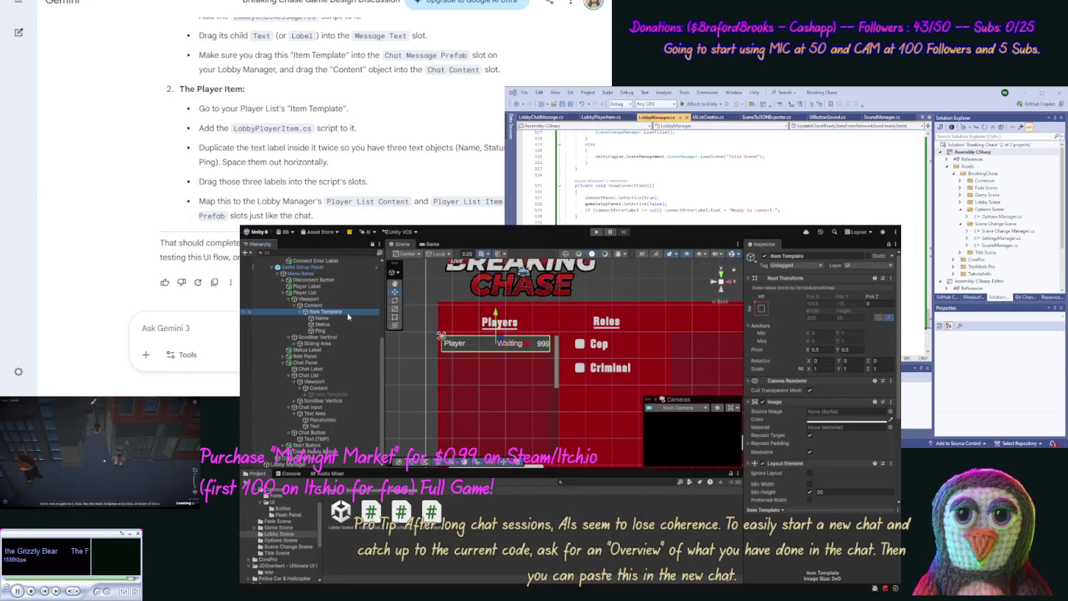
- Drag Name, Status and Ping into the Lobby Player Item script's text slots
scroll(899, 472, "down", 2)
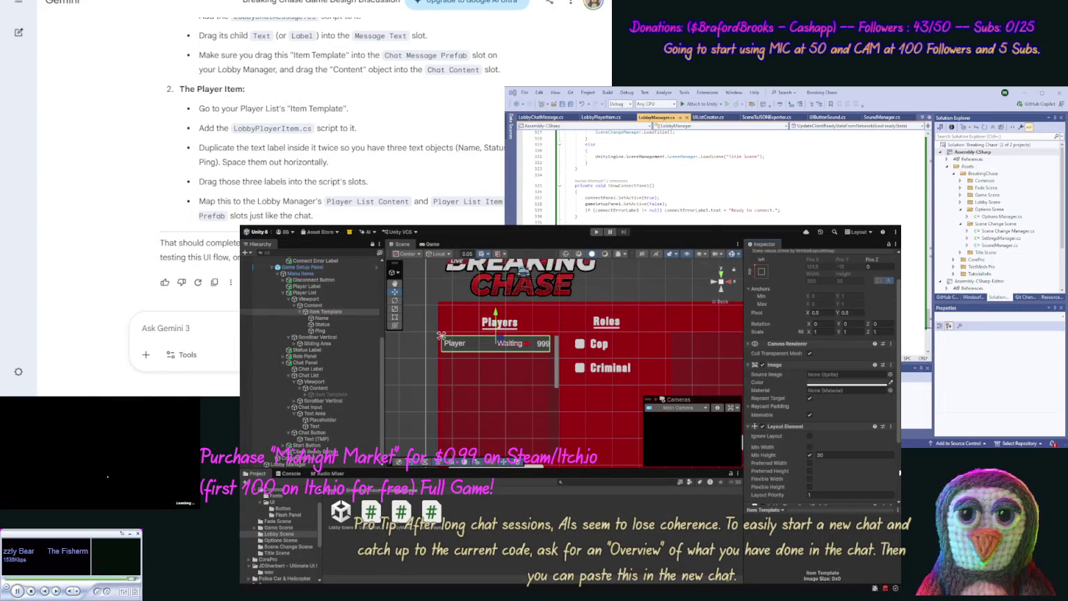
scroll(899, 472, "down", 4)
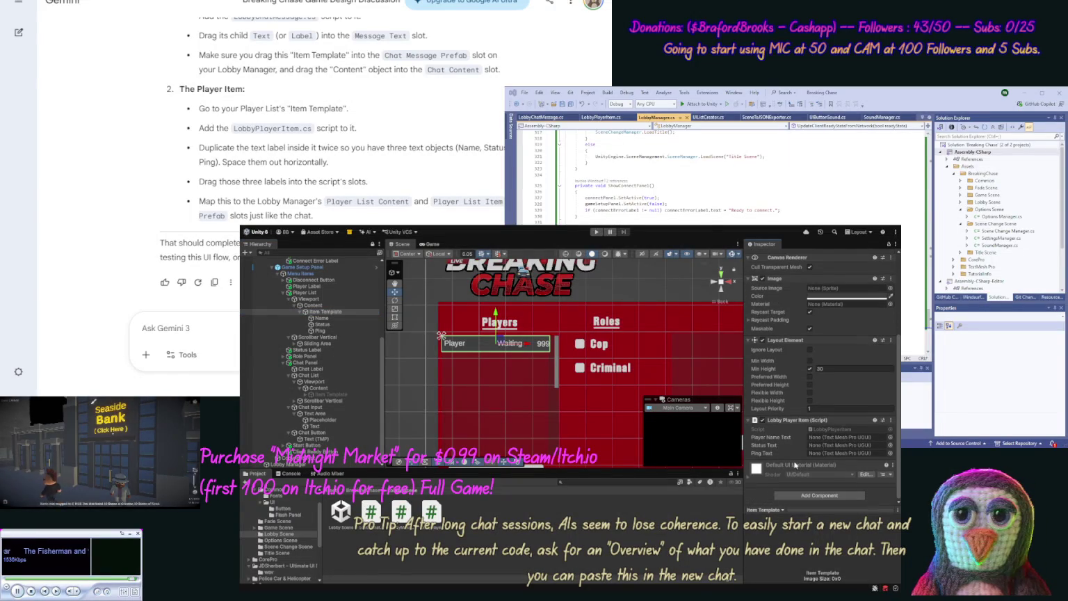
left_click_drag(766, 442, 831, 437)
mouse_move(321, 324)
left_mouse_down()
mouse_move(528, 389)
mouse_move(817, 448)
left_mouse_up()
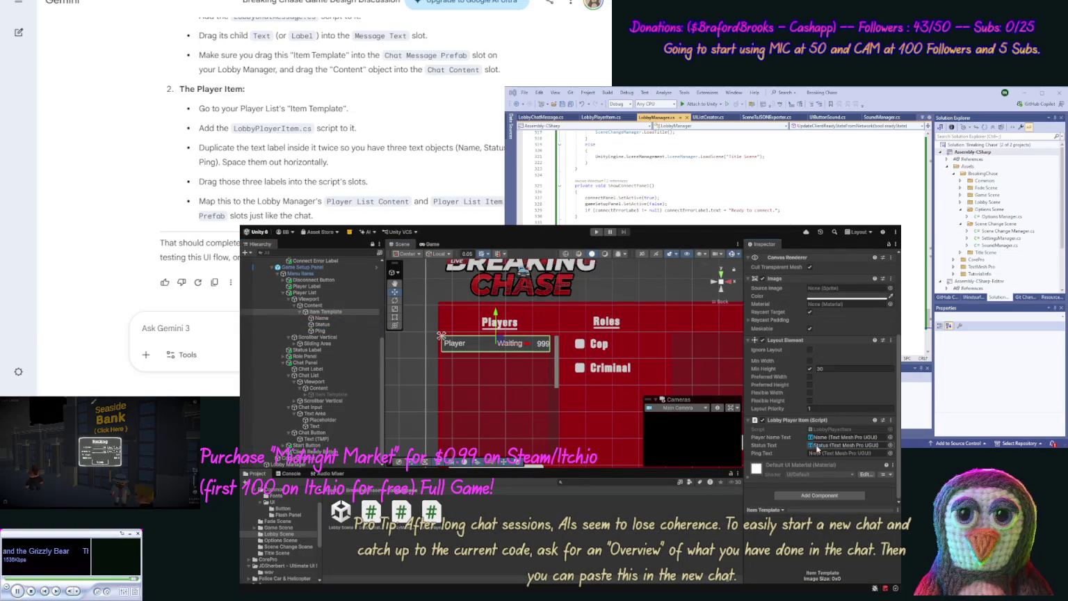
left_click_drag(319, 330, 839, 456)
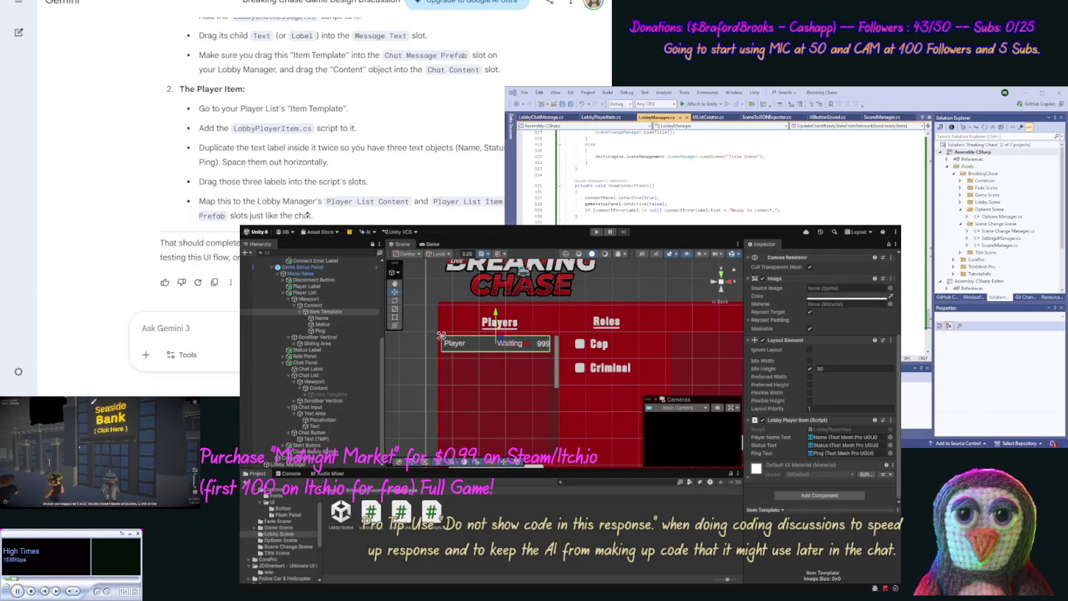
scroll(308, 215, "up", 3)
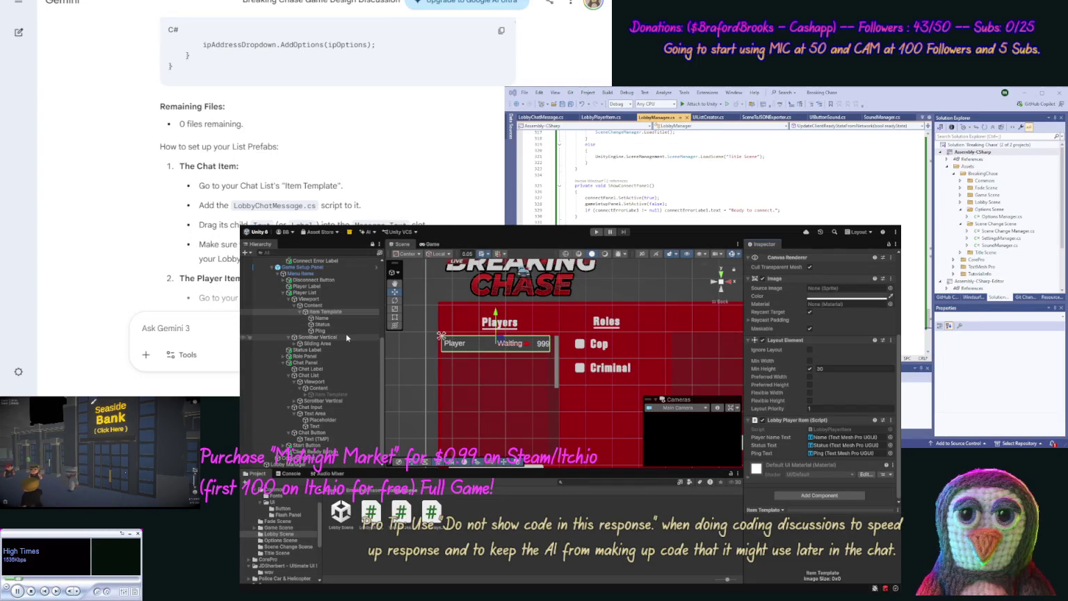
- Check the On Click entries of the Host, Connect, Start and Chat buttons
left_click_drag(383, 356, 386, 295)
left_click(332, 358)
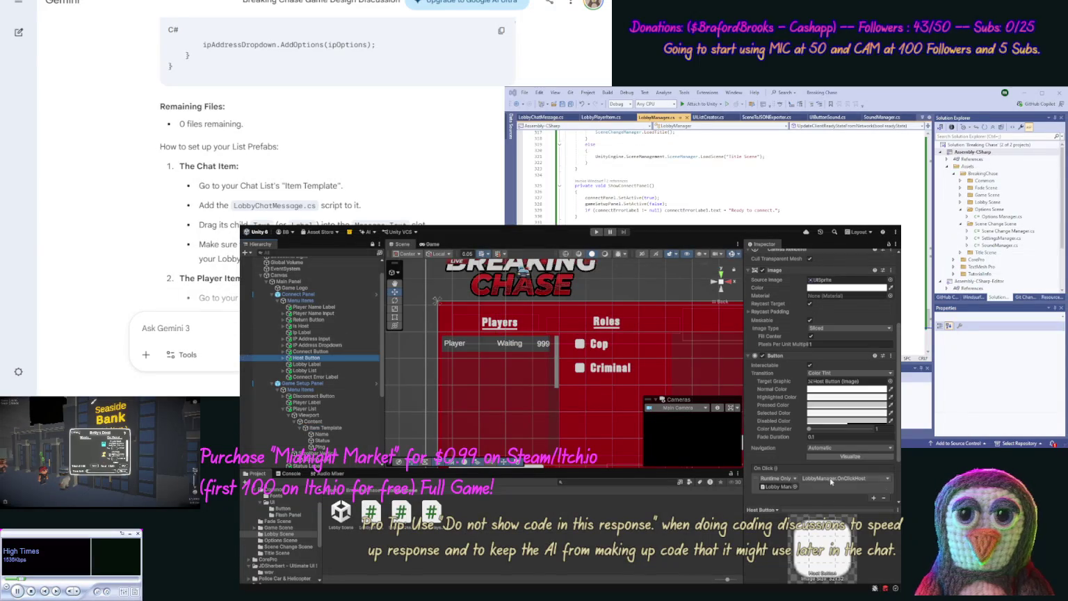
left_click(342, 352)
scroll(382, 367, "down", 5)
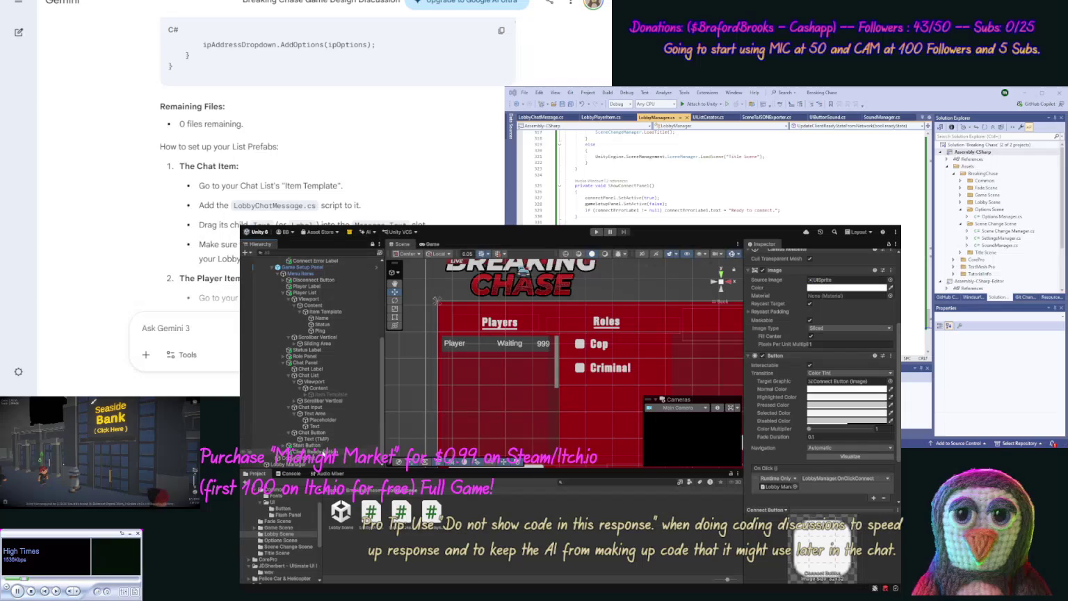
left_click(315, 446)
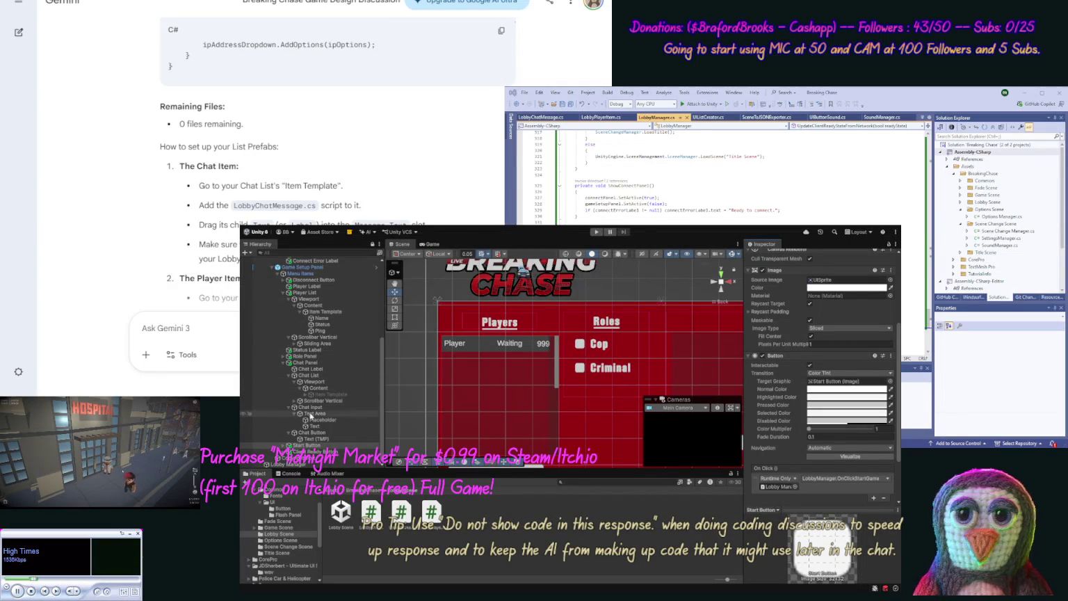
left_click(310, 433)
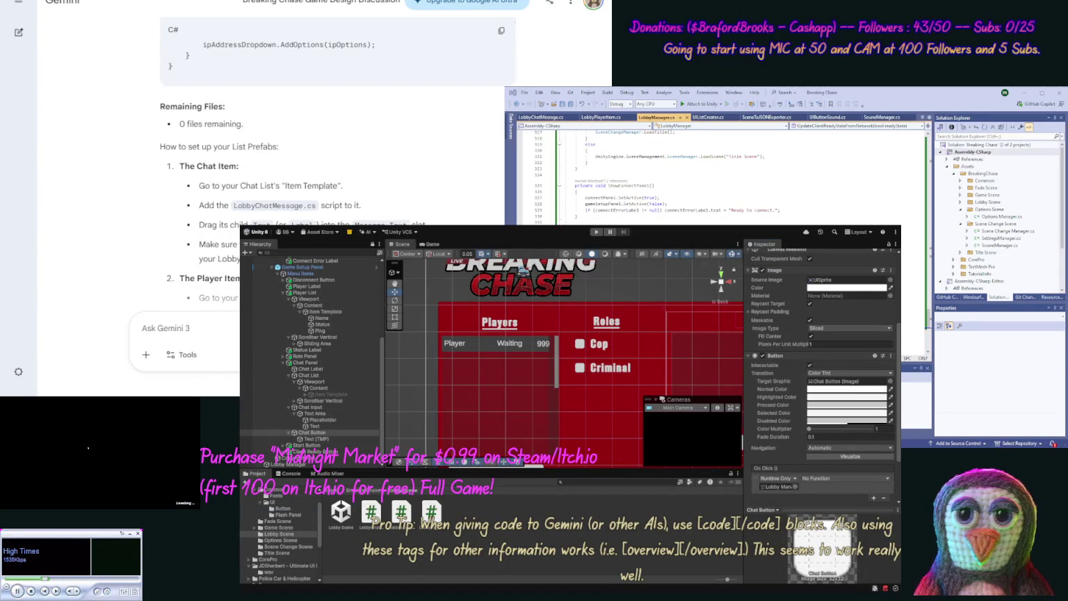
- Finish and send Gemini the question about the chat send button's On Click
type("We need the on lick for ou")
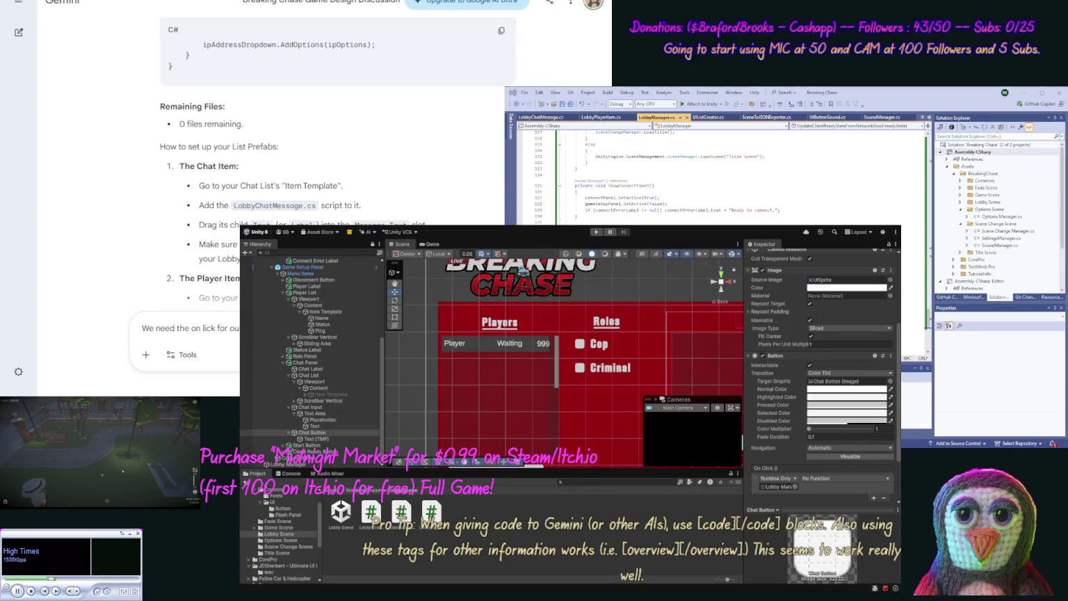
key("Return")
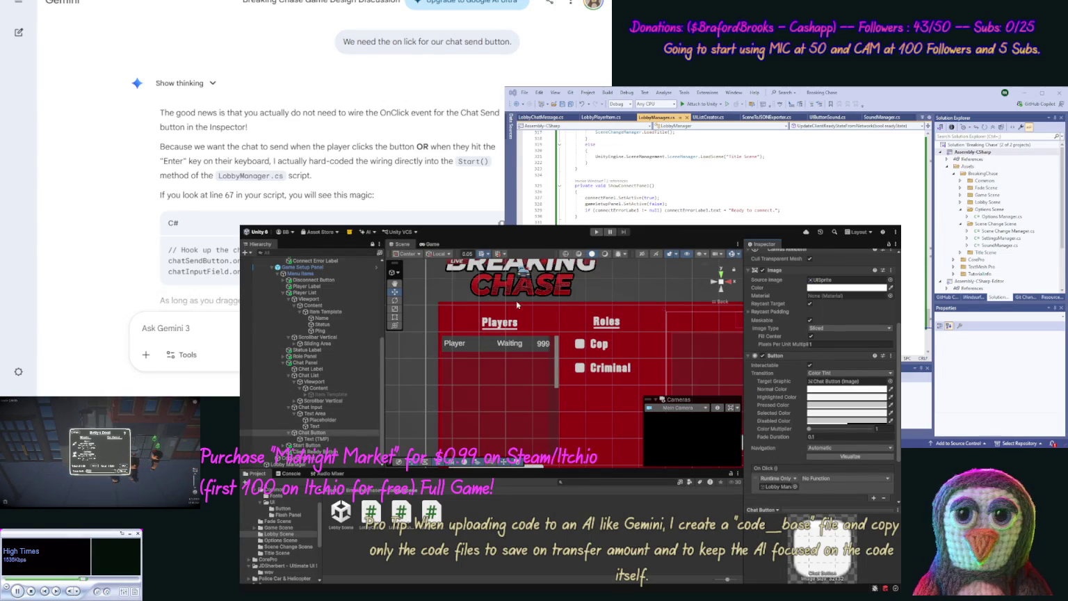
- Toggle the Chat List and Player List Content objects and deactivate the Player List's Item Template
left_click(325, 387)
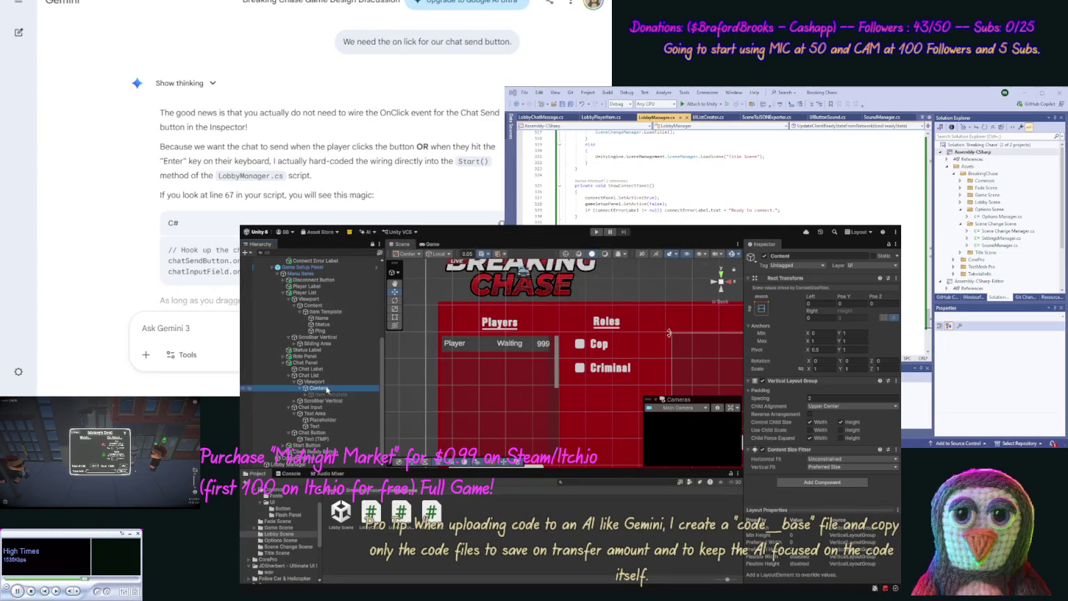
left_click(765, 256)
left_click(334, 307)
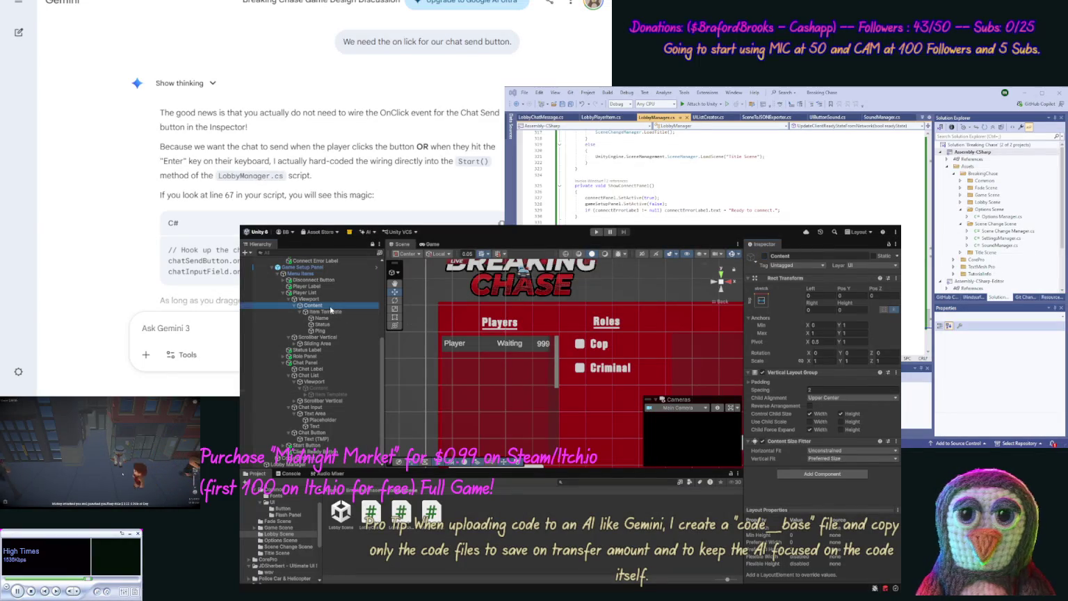
left_click(765, 256)
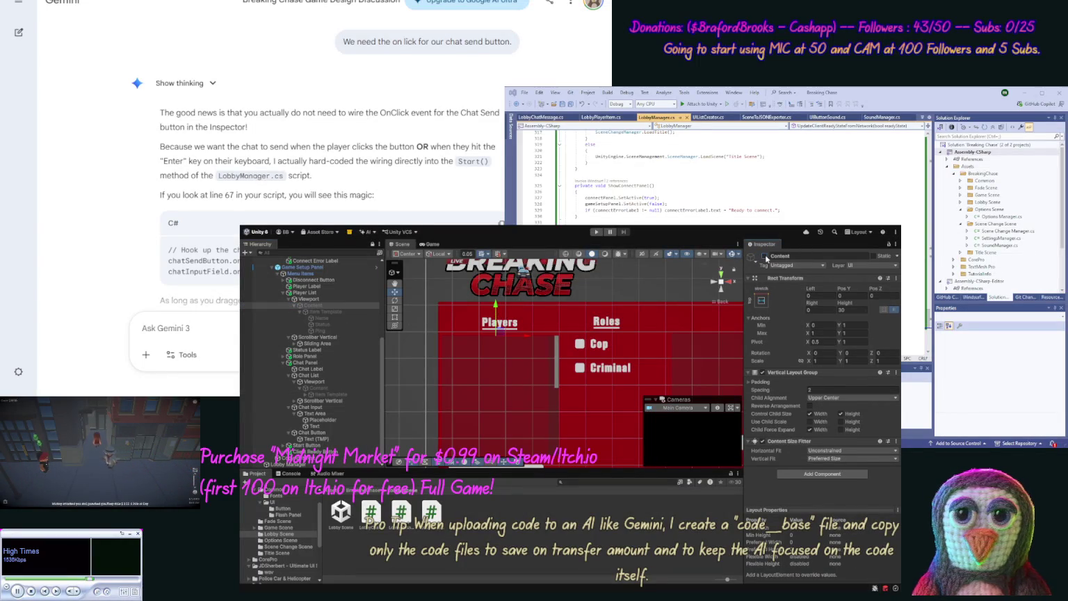
left_click(765, 256)
left_click(345, 312)
left_click(765, 257)
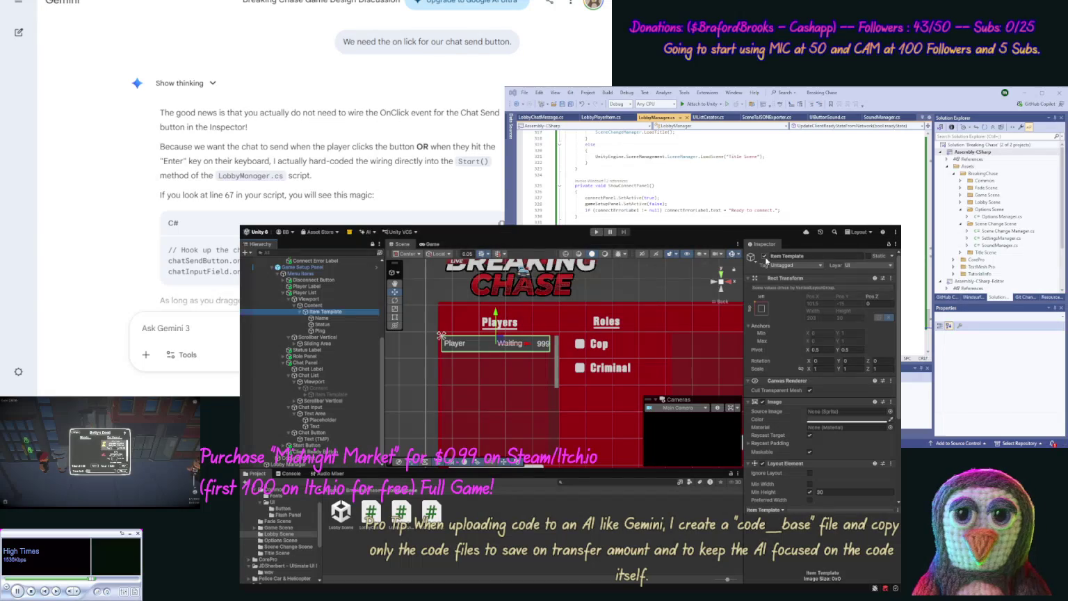
left_click(314, 387)
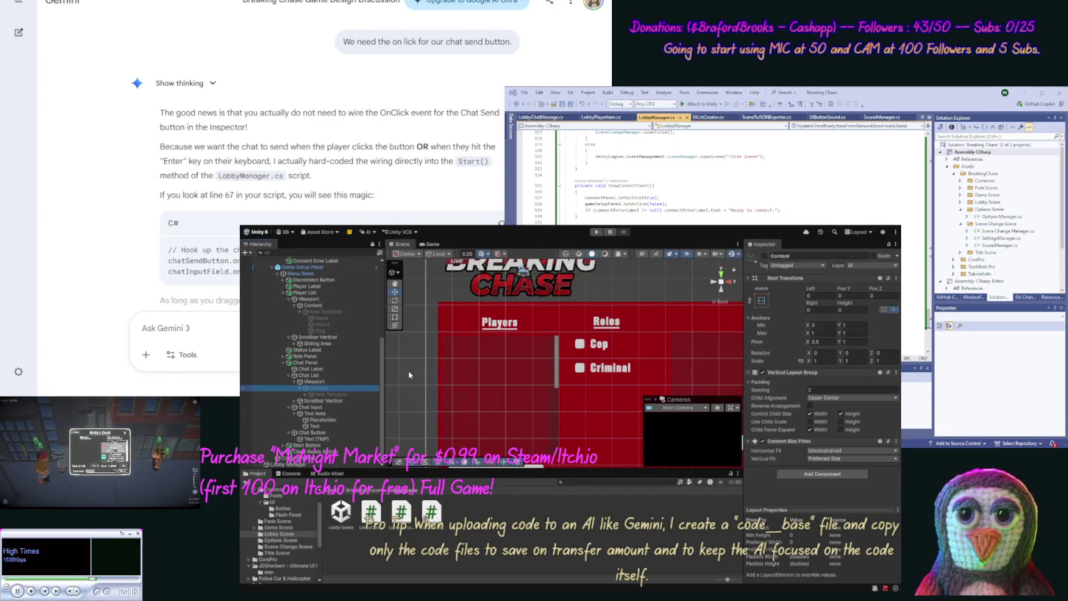
left_click(765, 257)
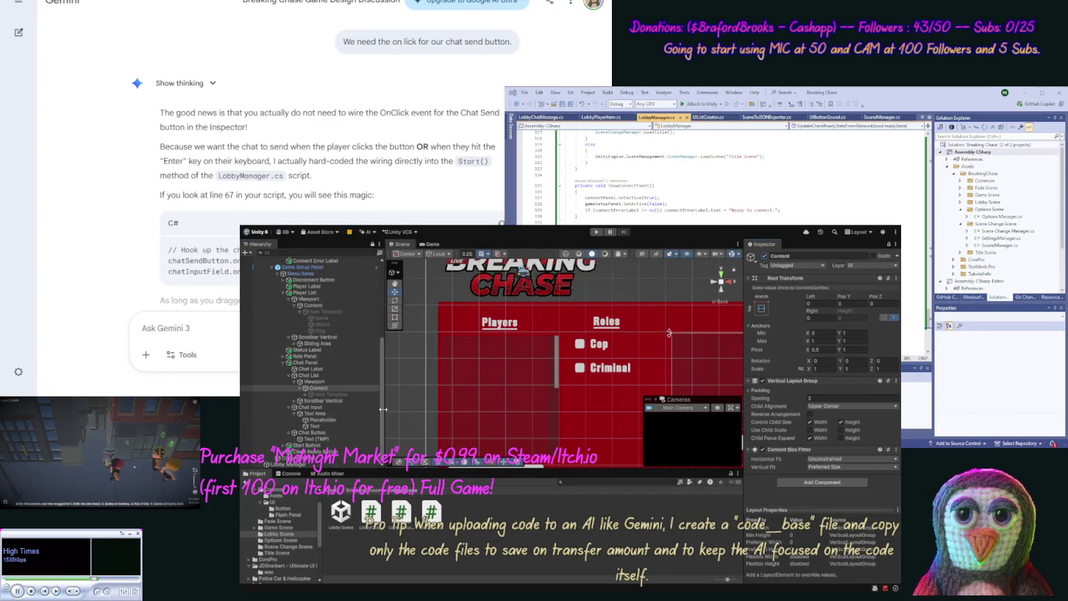
- Browse Lobby List's Viewport and Item Template in the Hierarchy, and select the Chat Button
left_click_drag(381, 412, 385, 365)
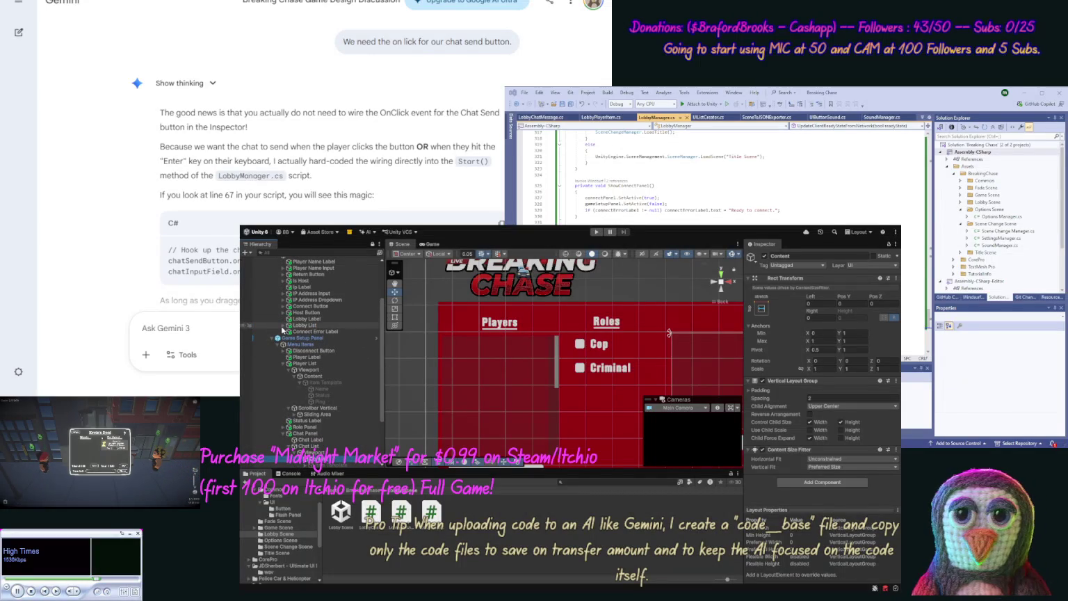
left_click(282, 325)
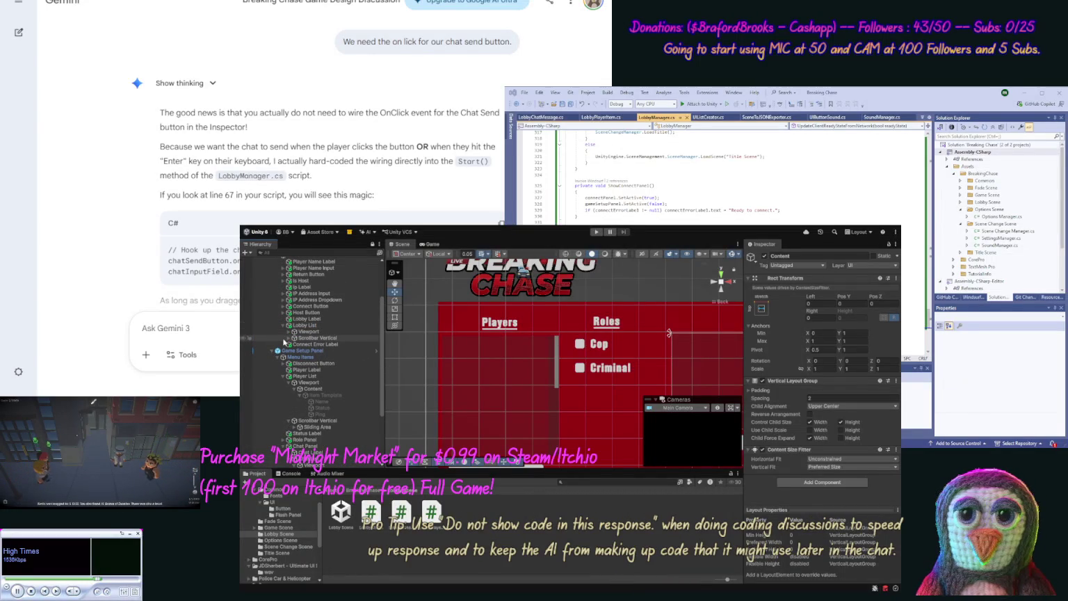
left_click(288, 333)
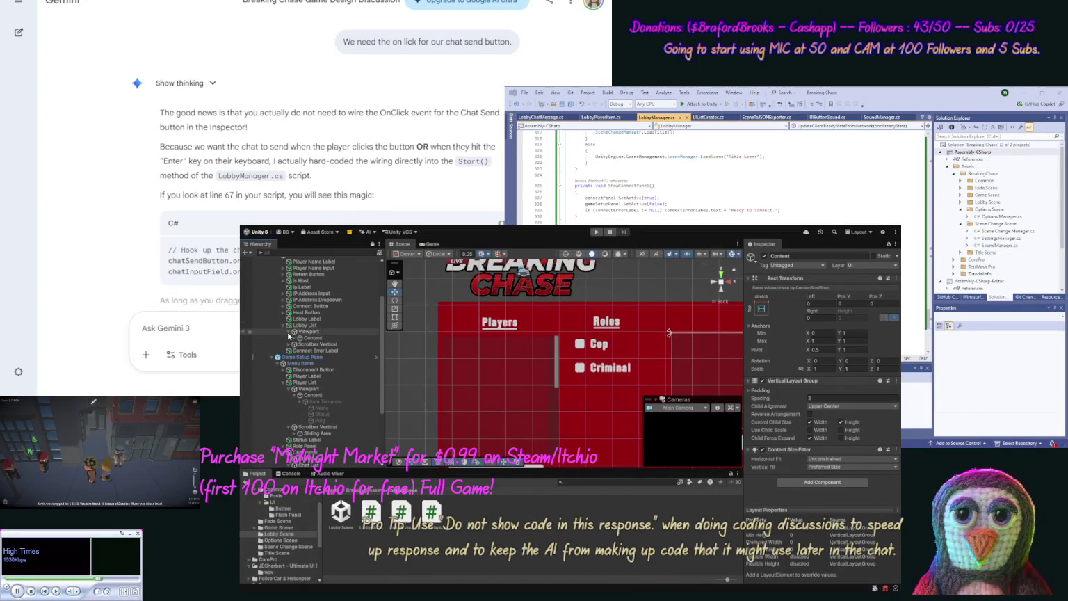
left_click(293, 338)
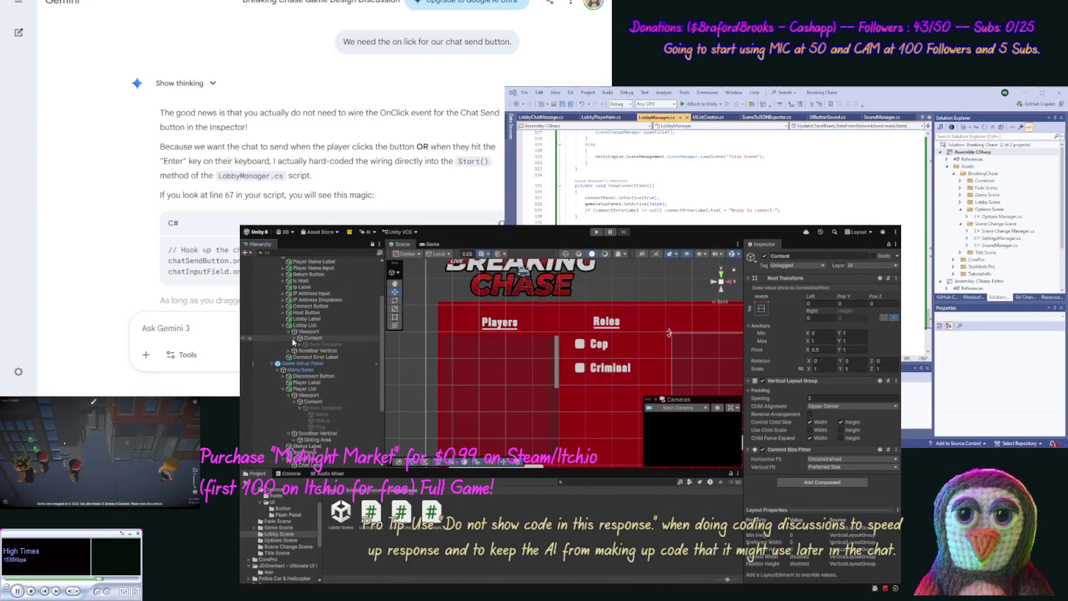
left_click(293, 338)
left_click(283, 325)
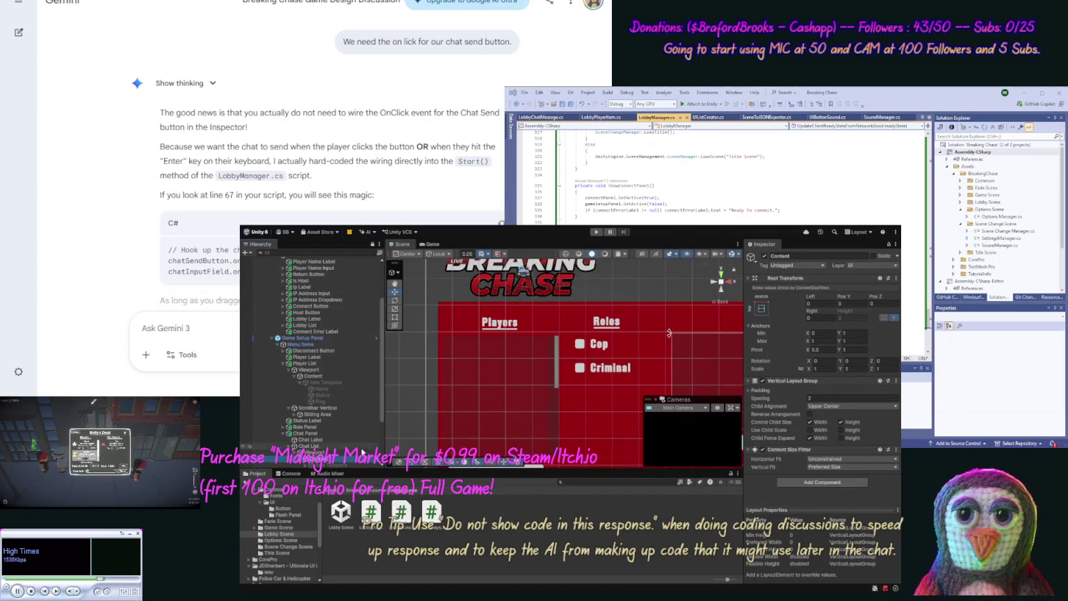
scroll(384, 449, "down", 3)
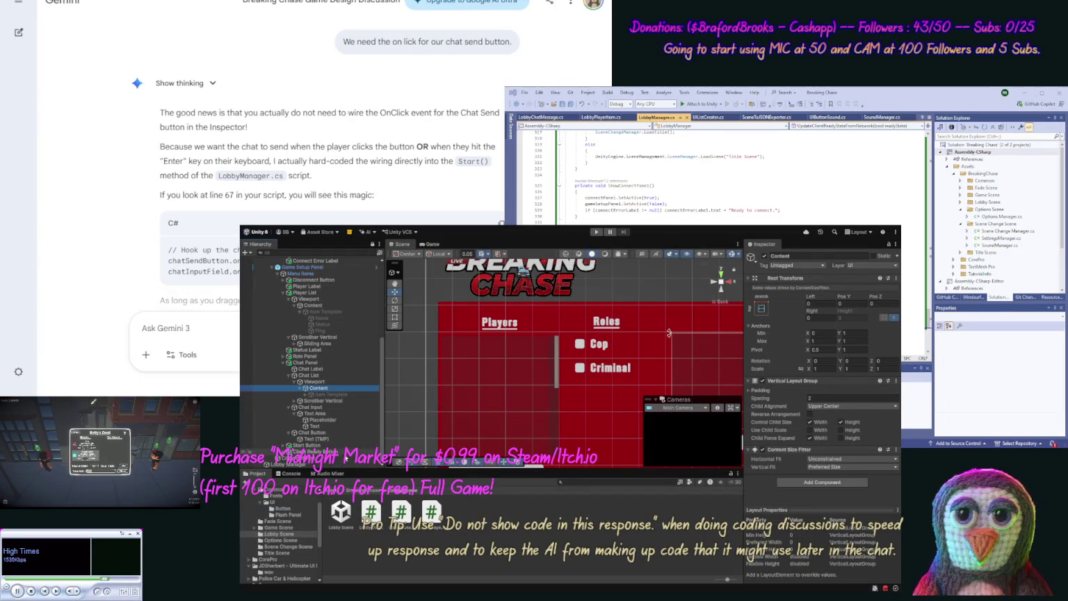
left_click(340, 432)
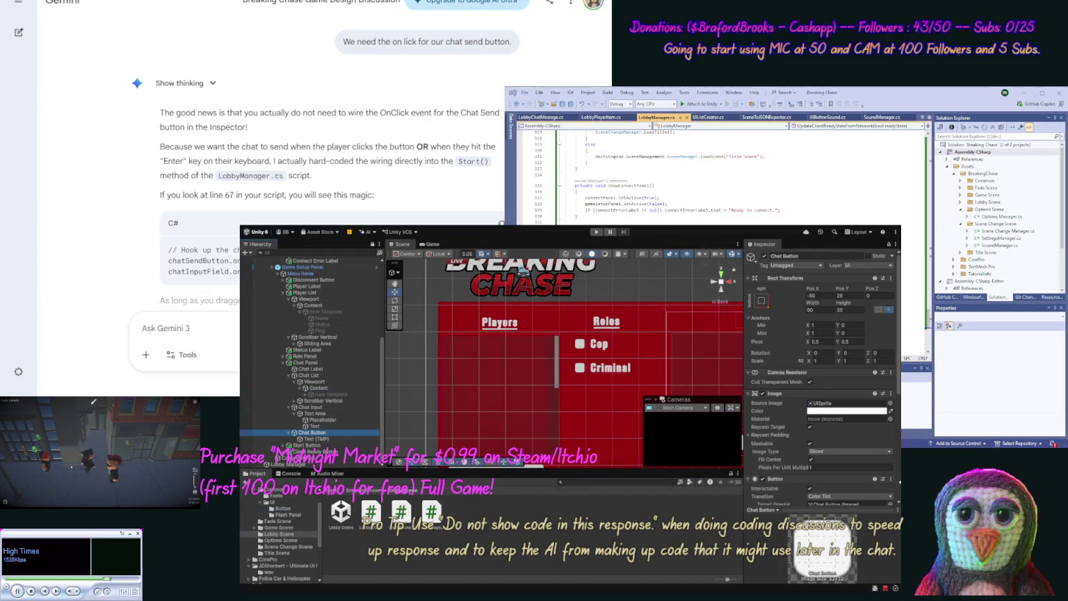
- Scroll to the Chat Button's On Click list and review the LobbyManager.cs code
scroll(897, 487, "down", 5)
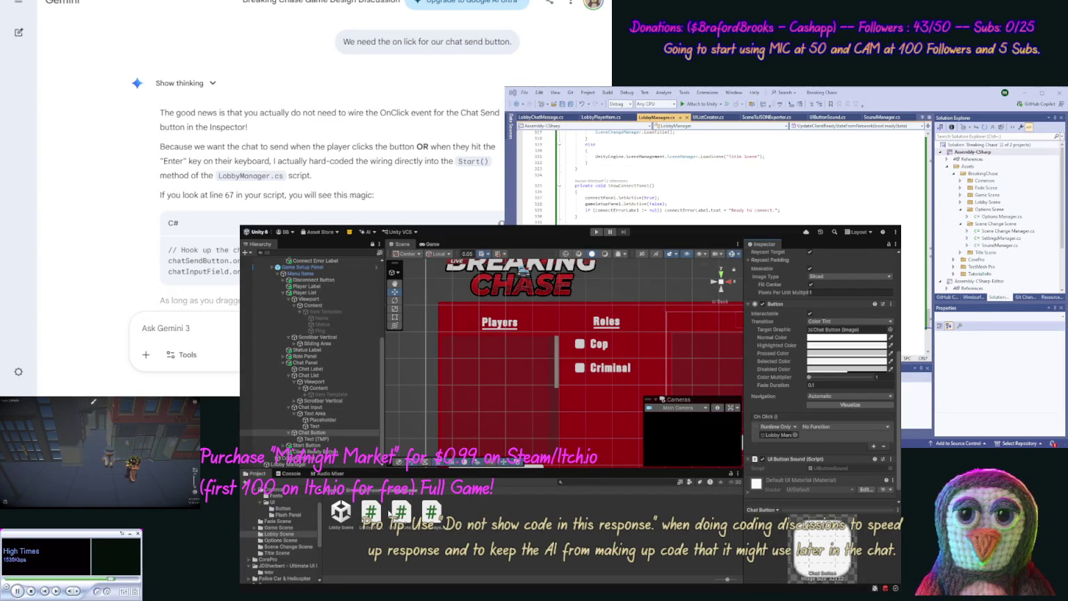
left_click(401, 513)
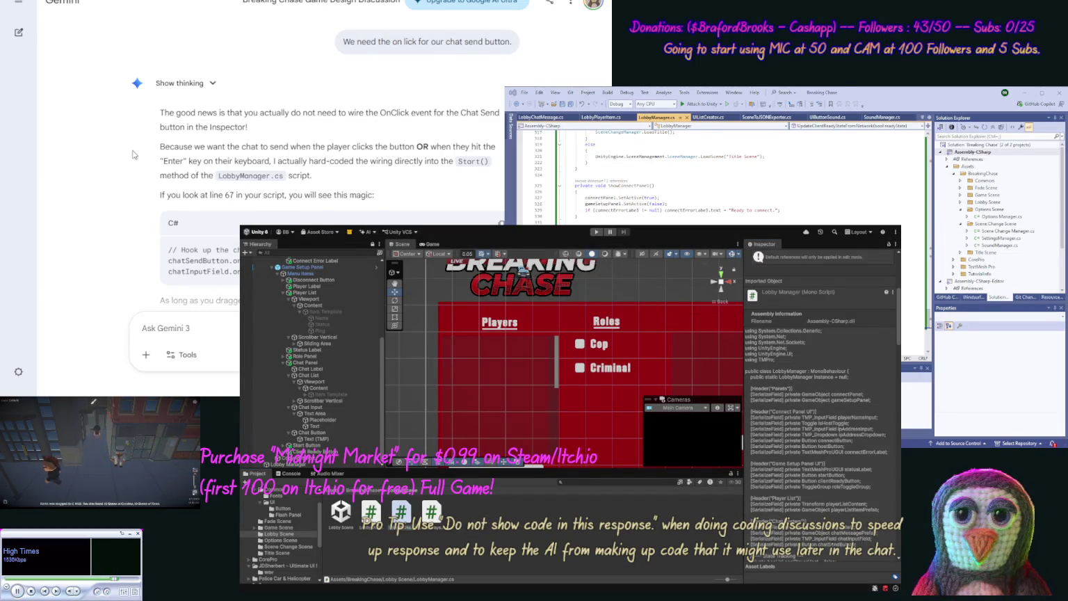
scroll(131, 180, "down", 3)
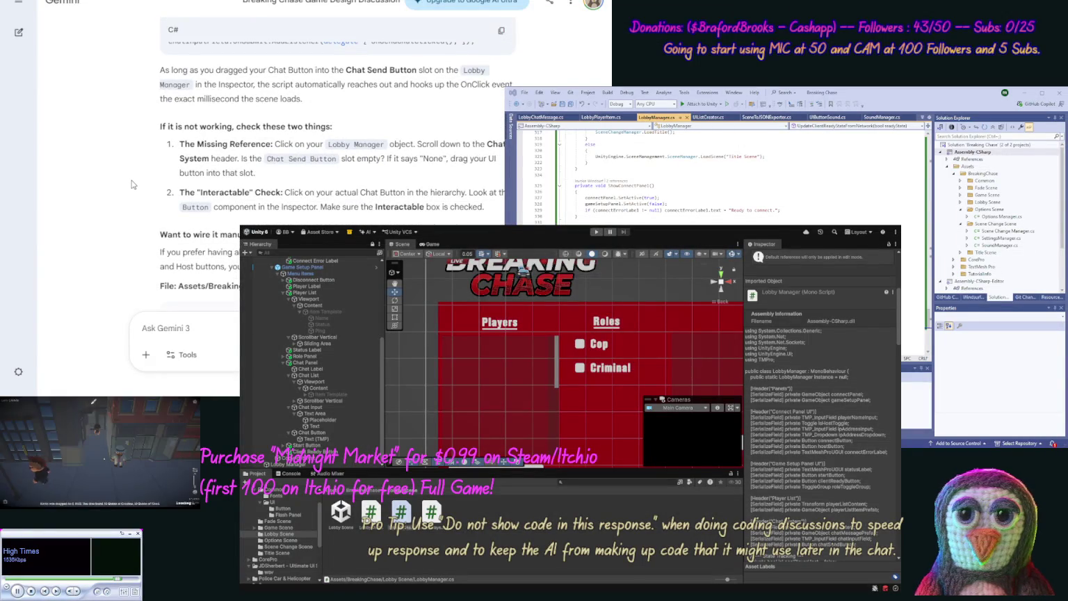
- Draft the Gemini reply 'No the original way is fine.', correcting the typo 'orginal'
scroll(135, 222, "down", 1)
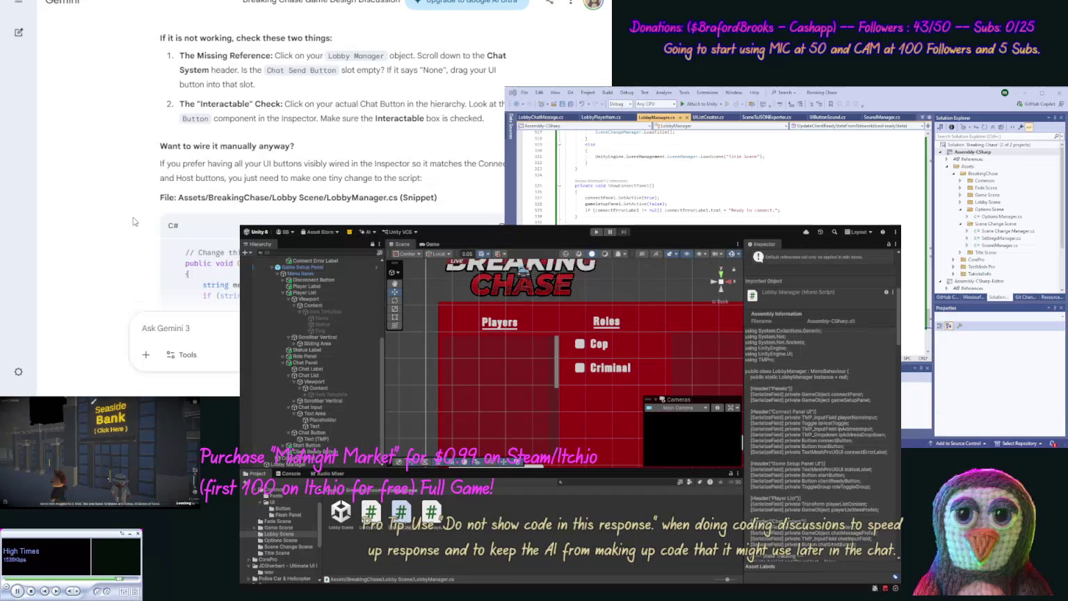
scroll(134, 221, "down", 2)
scroll(130, 270, "down", 2)
type("No")
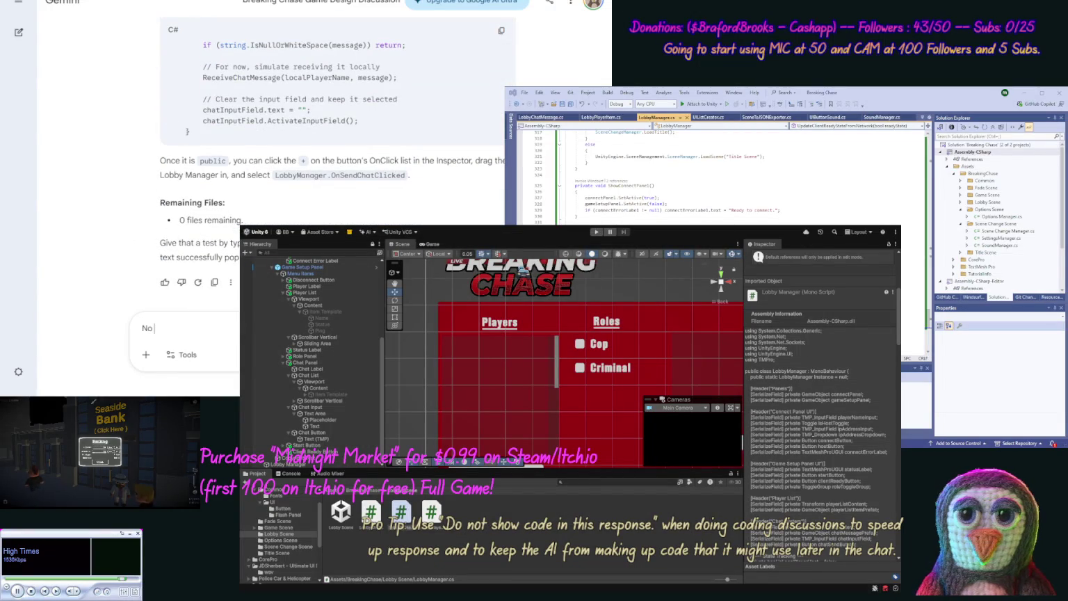
type("the")
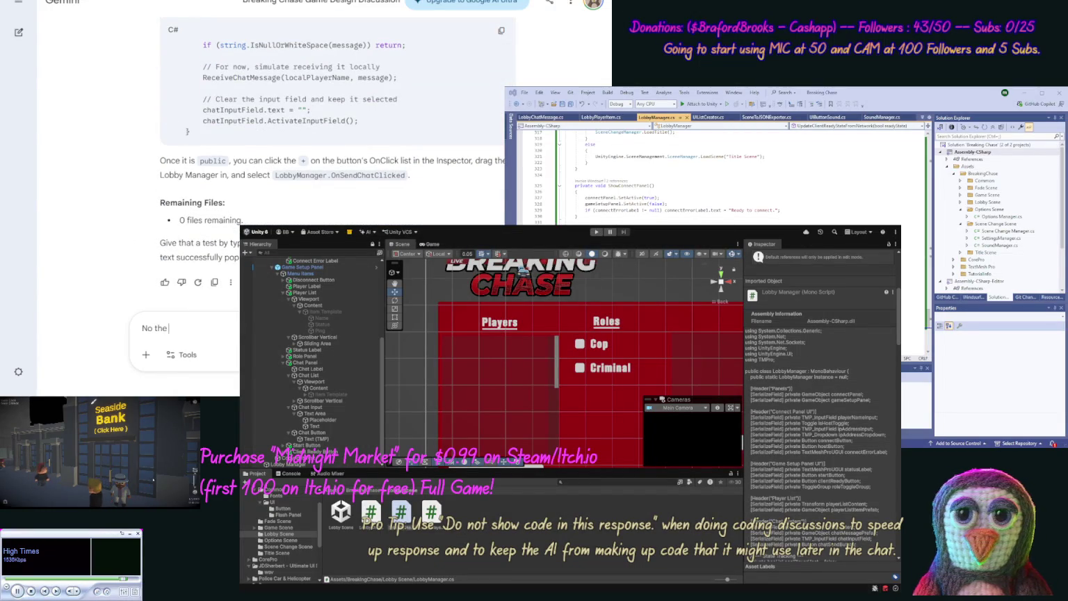
type(" orgin")
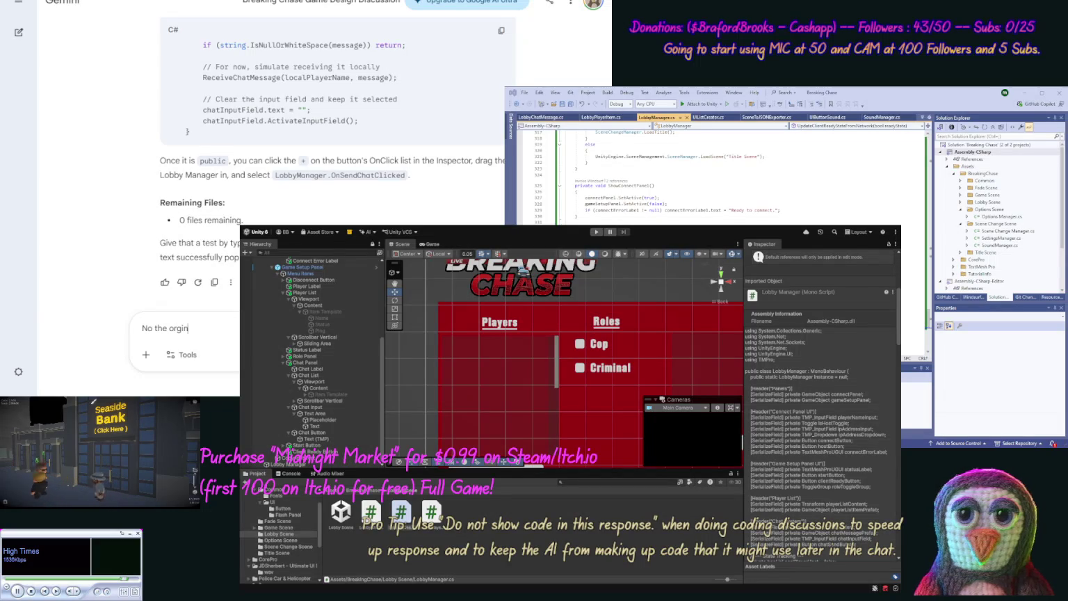
type("al ")
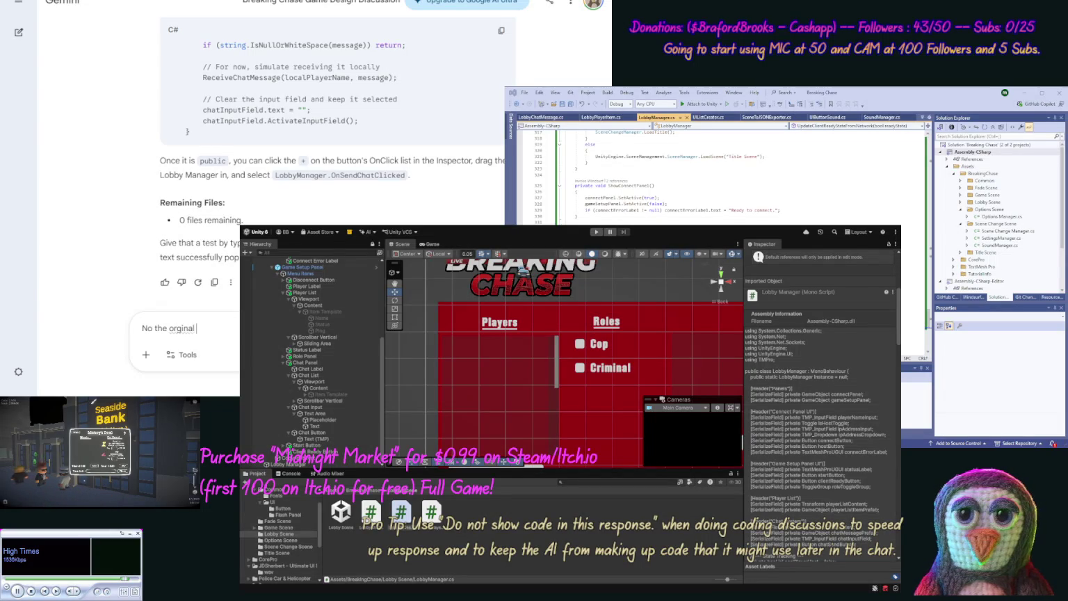
type("way i")
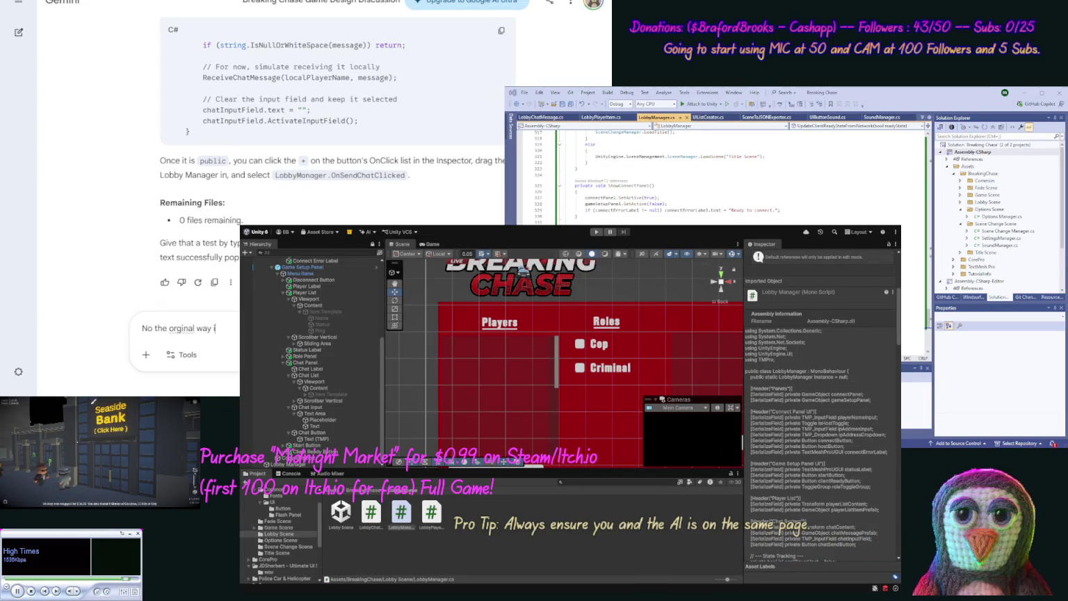
type("s fine")
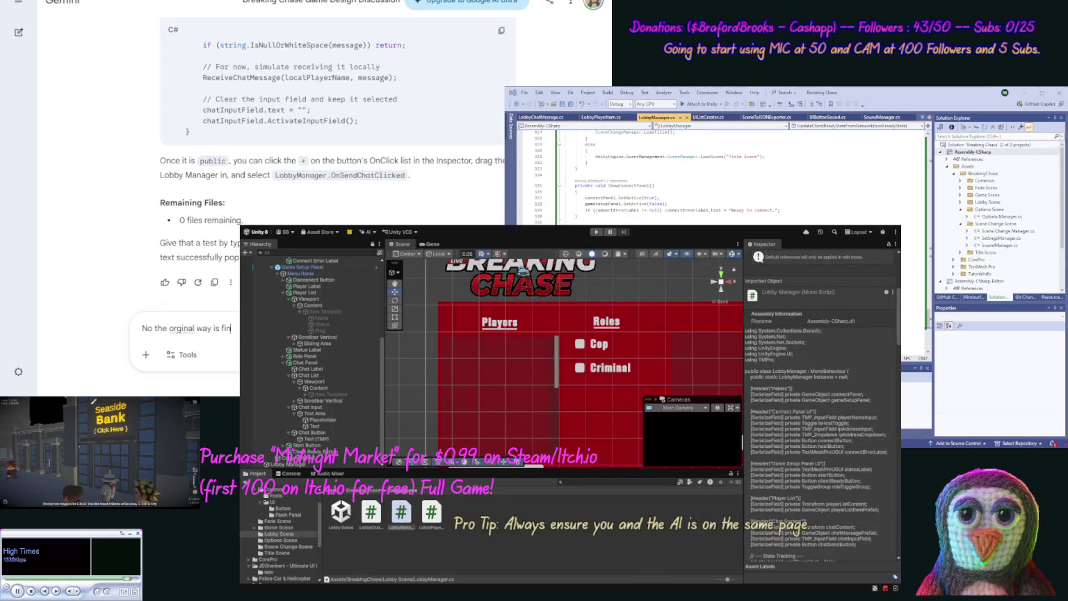
type(".")
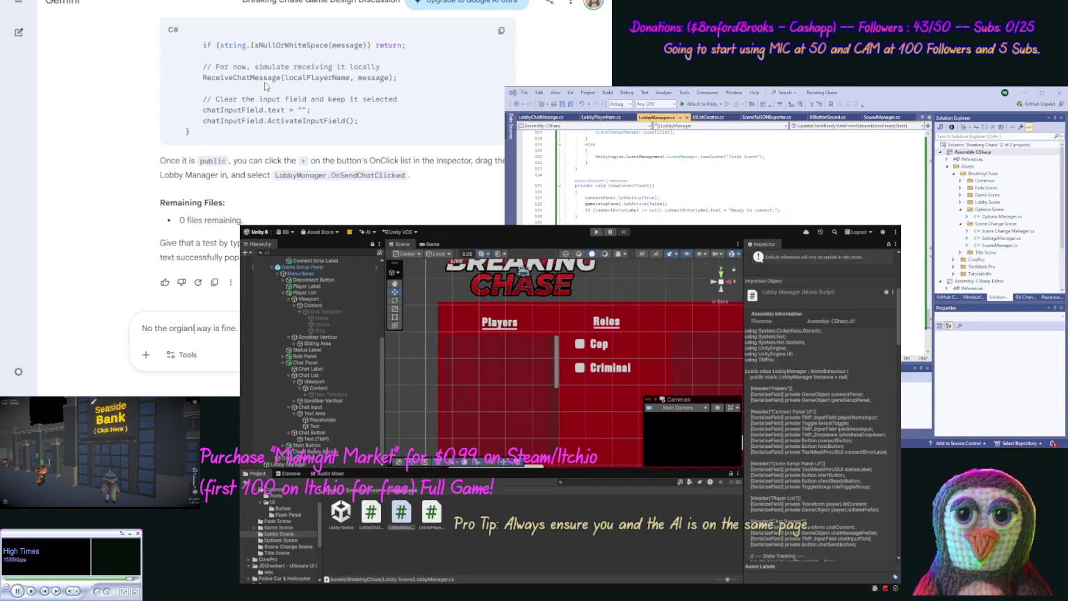
double_click(182, 329)
type("original")
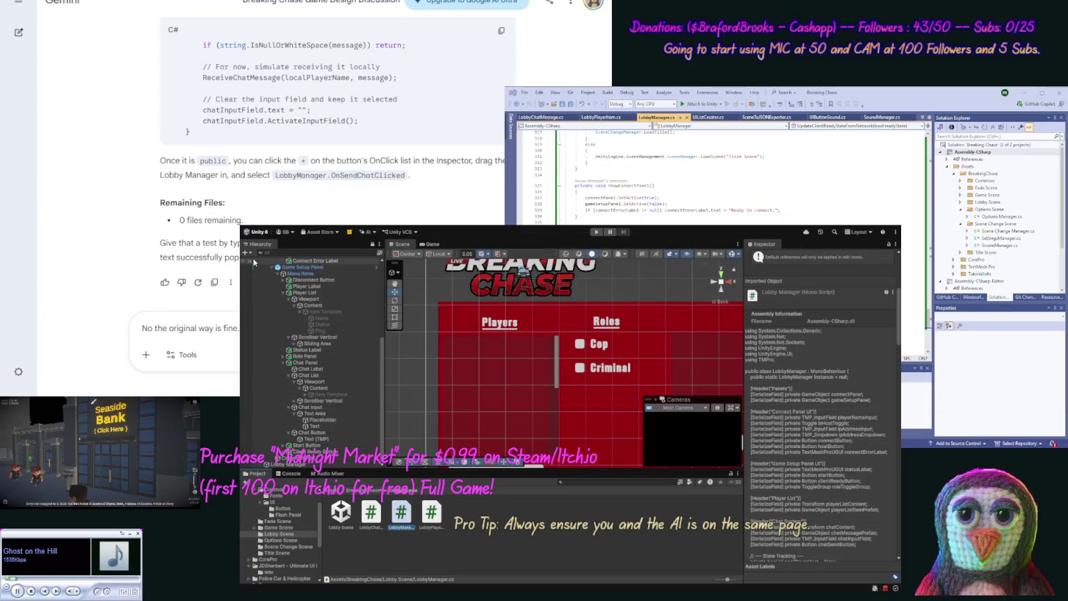
- Review the Canvas hierarchy, then enter Play mode to reach the Breaking Chase connect screen
scroll(284, 365, "up", 4)
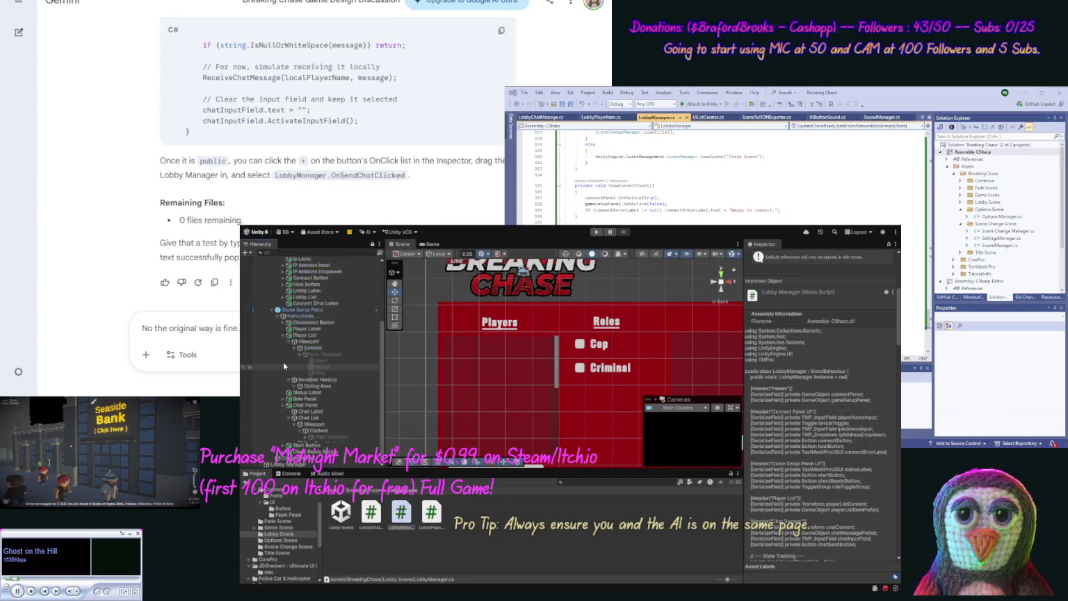
scroll(283, 366, "up", 3)
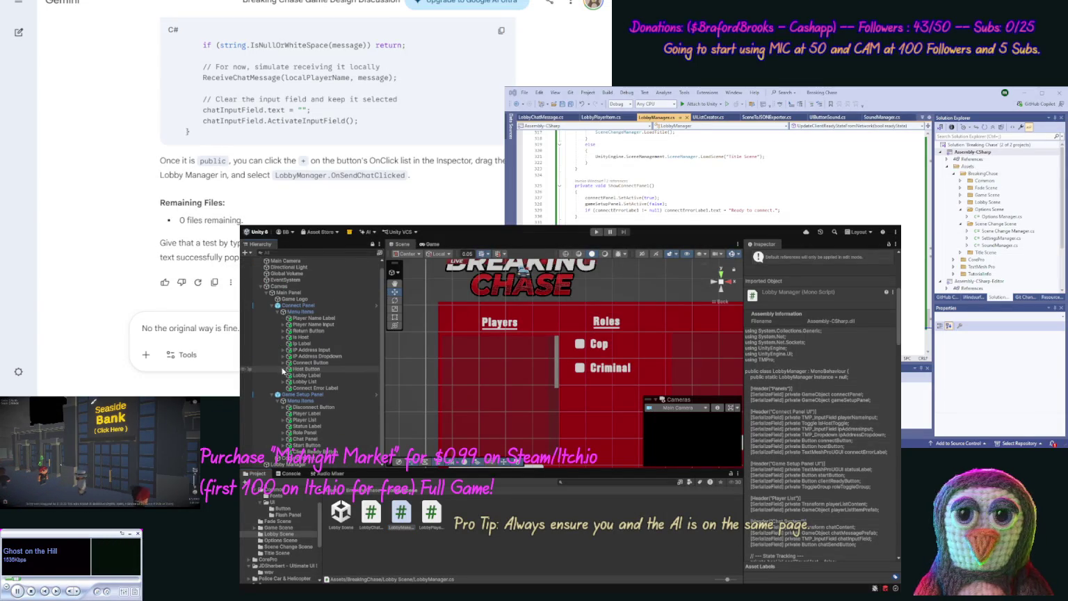
left_click(261, 287)
left_click(261, 292)
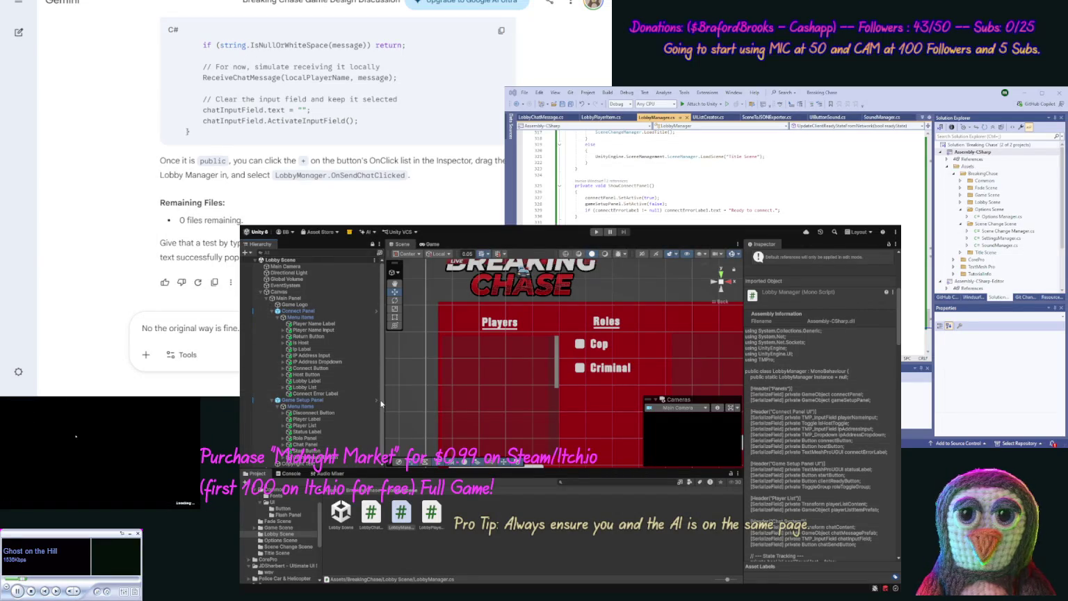
scroll(381, 423, "down", 1)
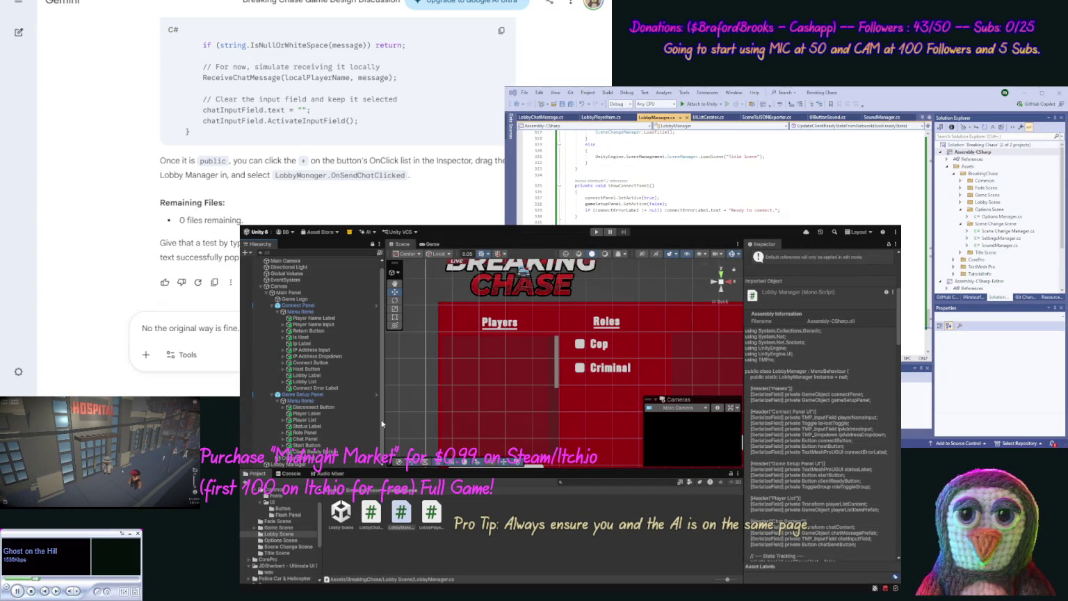
left_click(597, 233)
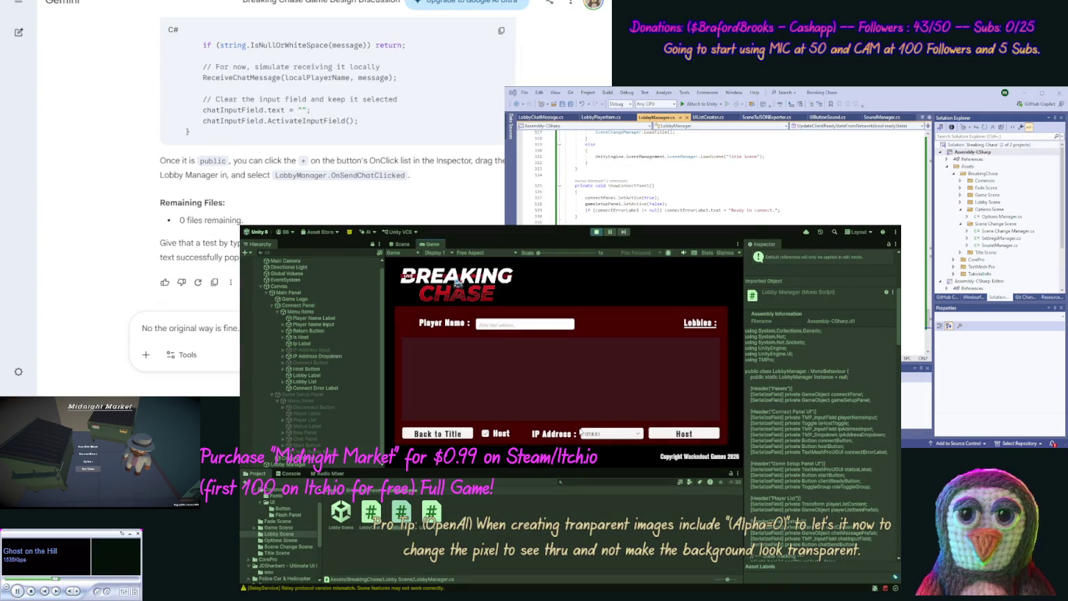
- Host the lobby on 192.168.1.202 with a player name entered
left_click(503, 434)
left_click(504, 435)
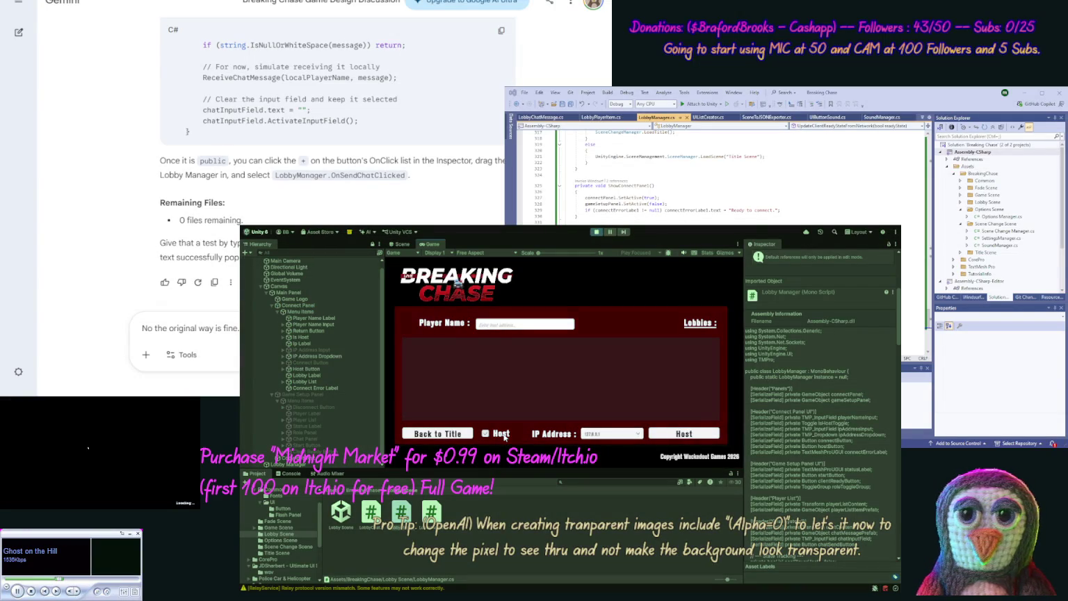
left_click(602, 436)
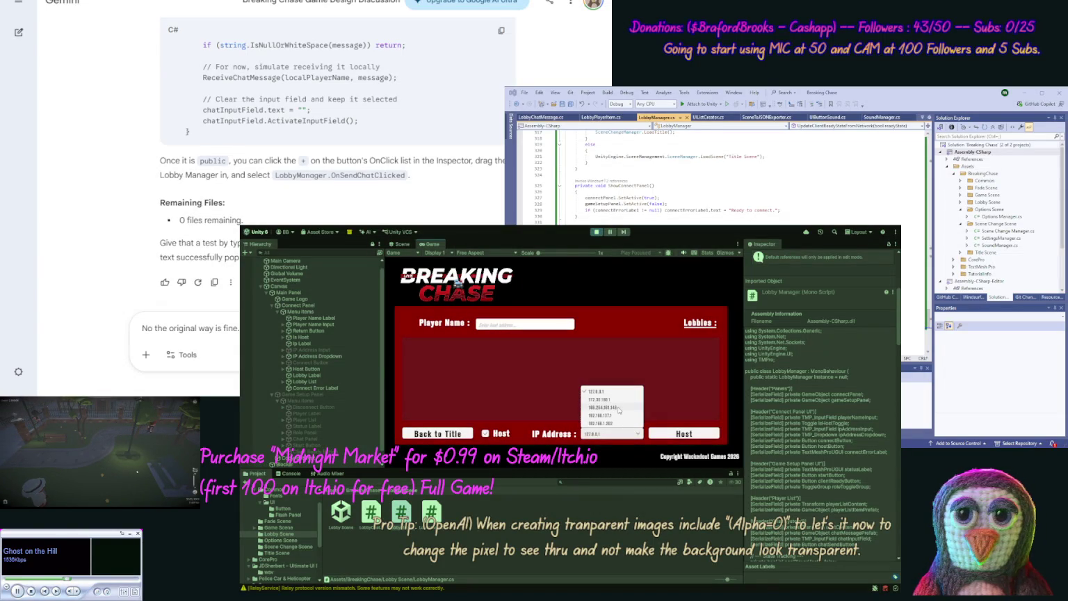
left_click(617, 423)
left_click(673, 434)
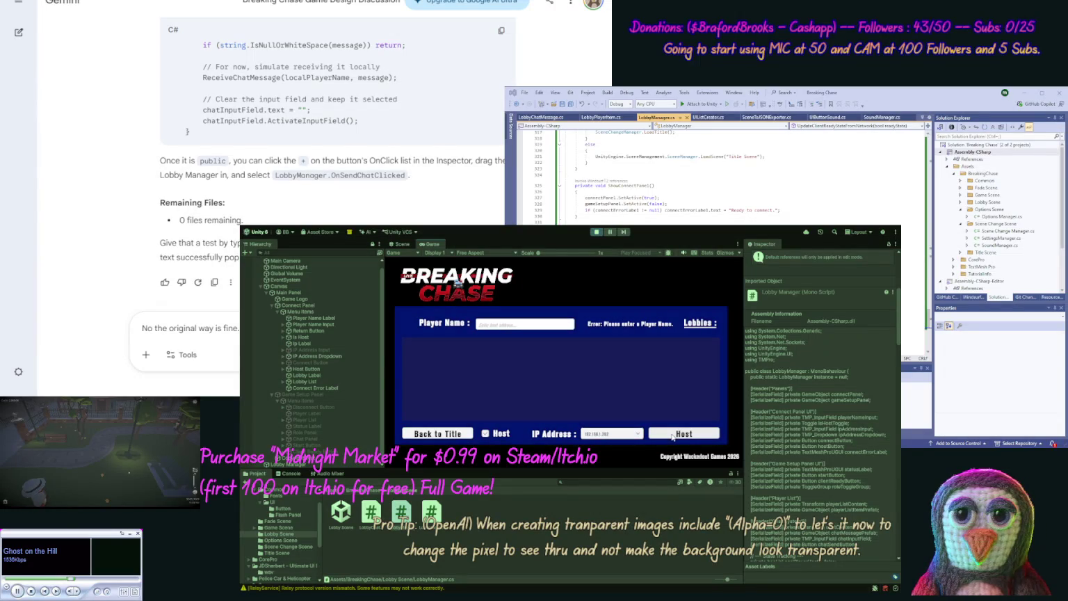
left_click(519, 330)
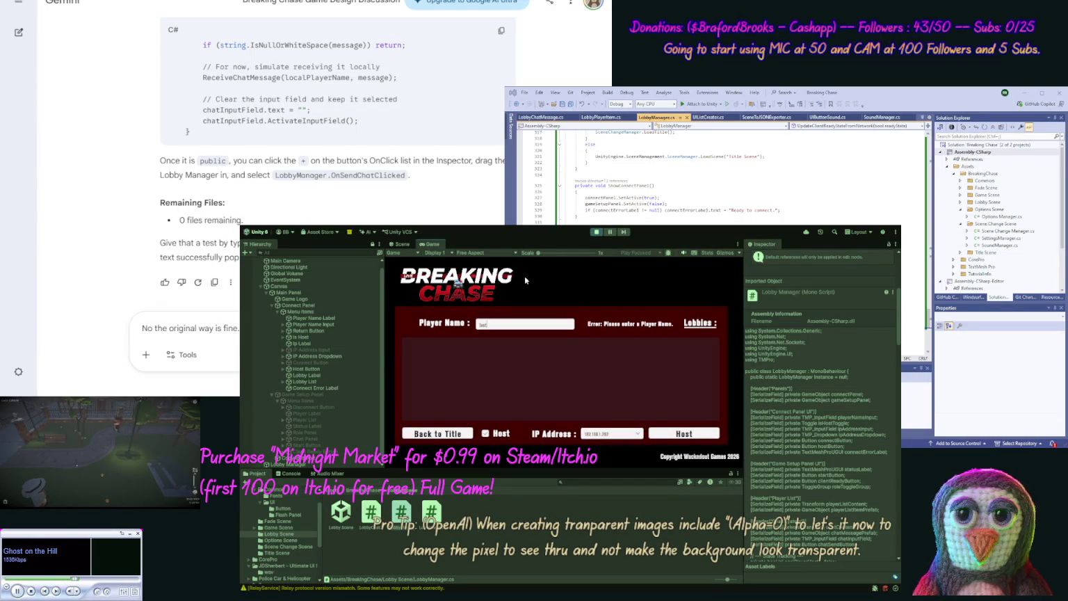
left_click(666, 436)
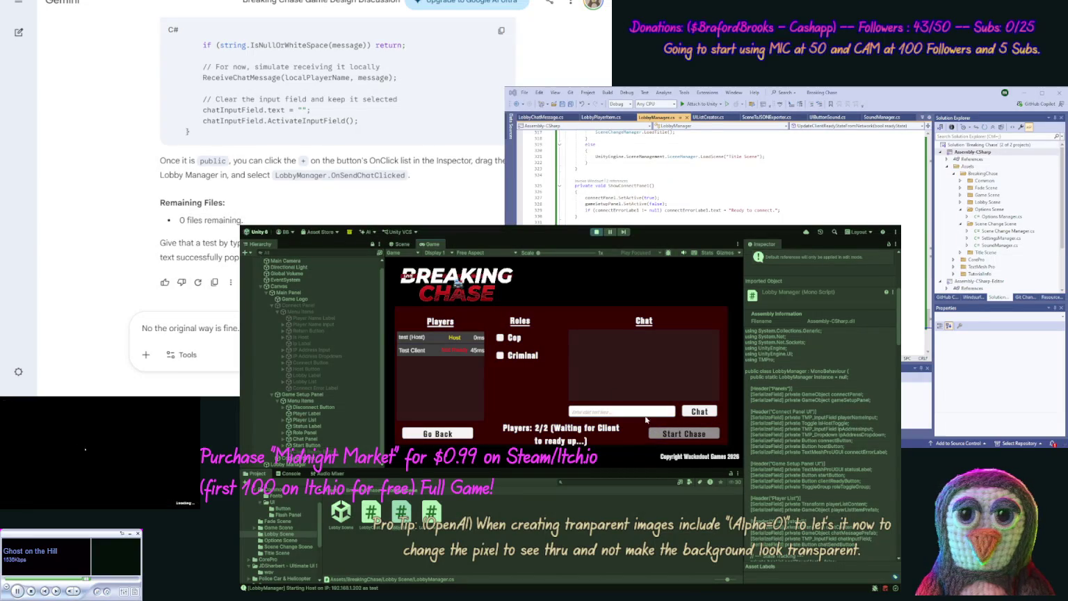
- Choose the Criminal role and send the chat message 'hi'
left_click(500, 356)
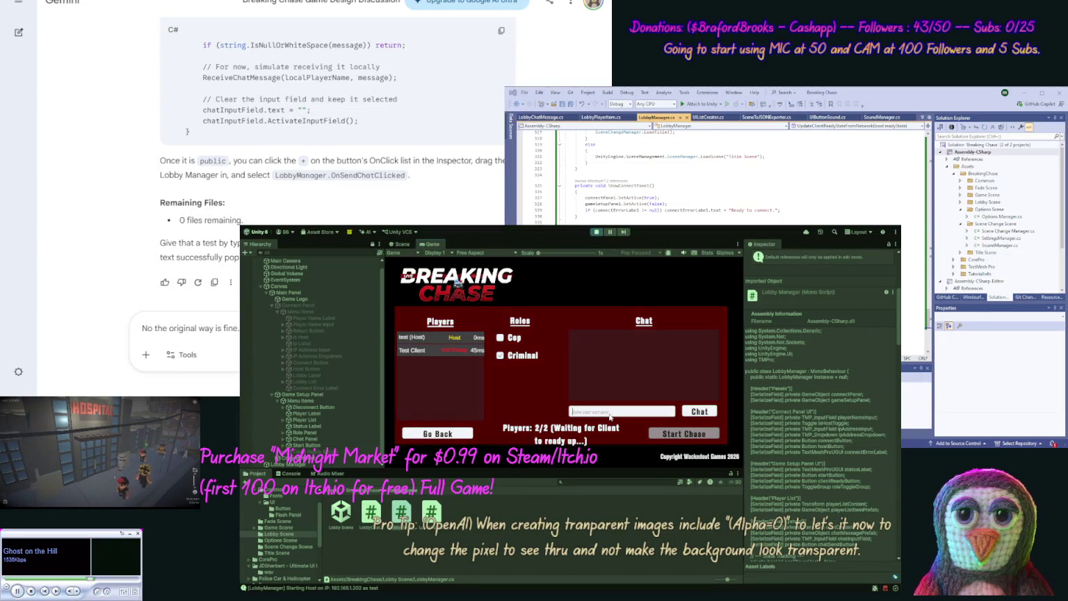
left_click(610, 416)
type("hi")
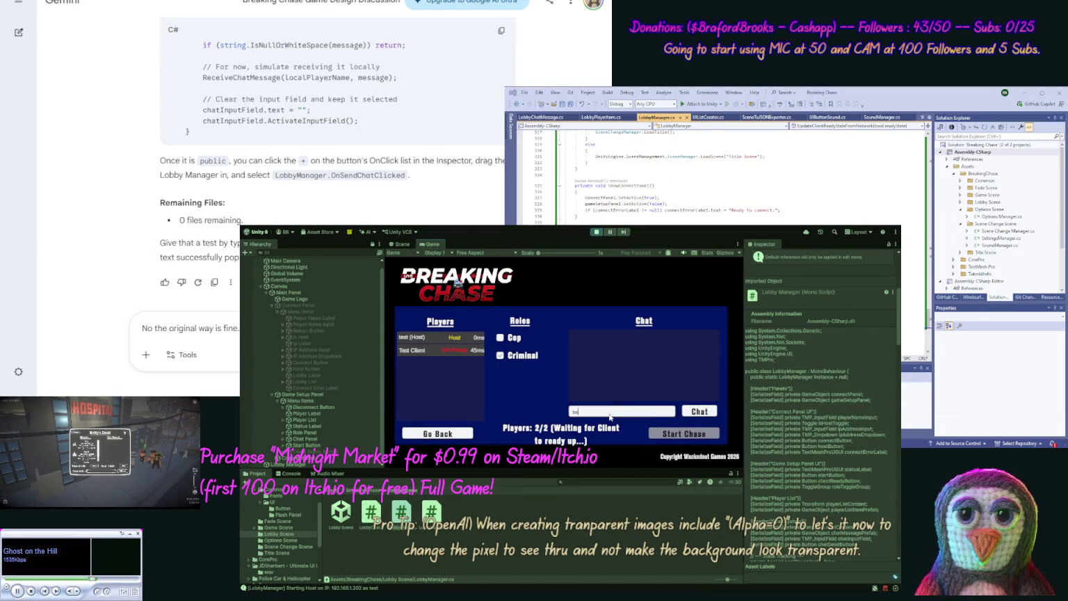
left_click(689, 411)
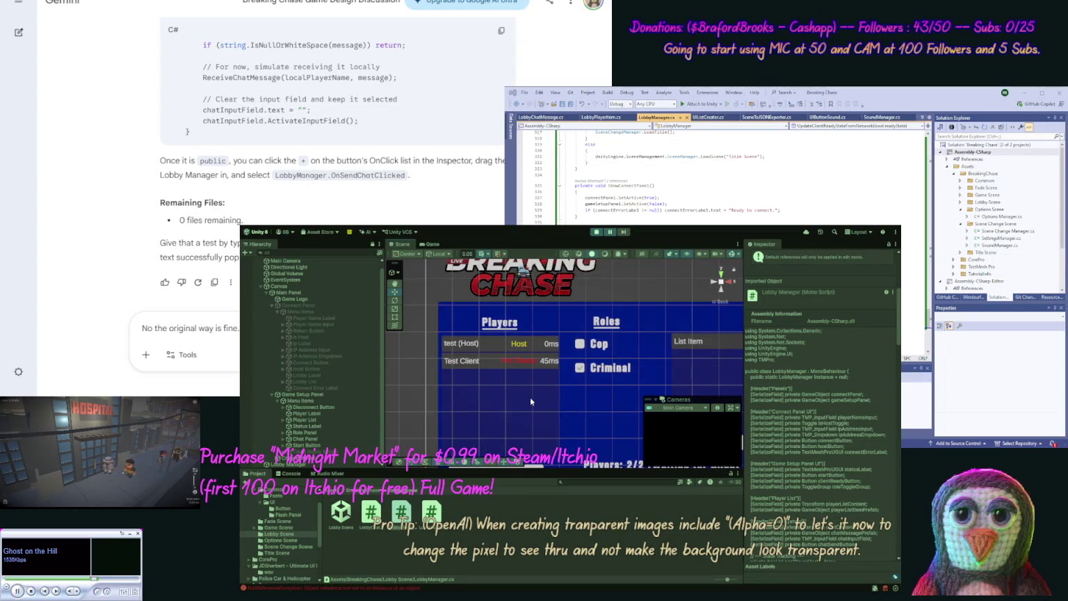
- Open the Console, select the NullReferenceException and copy its stack trace toward Gemini's prompt
left_click(315, 473)
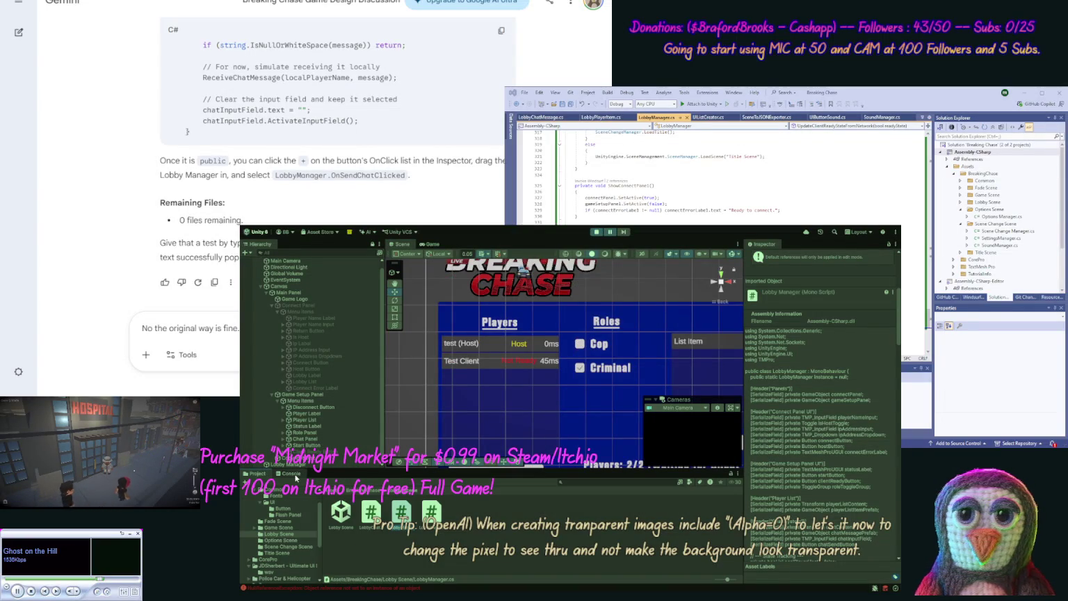
left_click(291, 473)
left_click(355, 507)
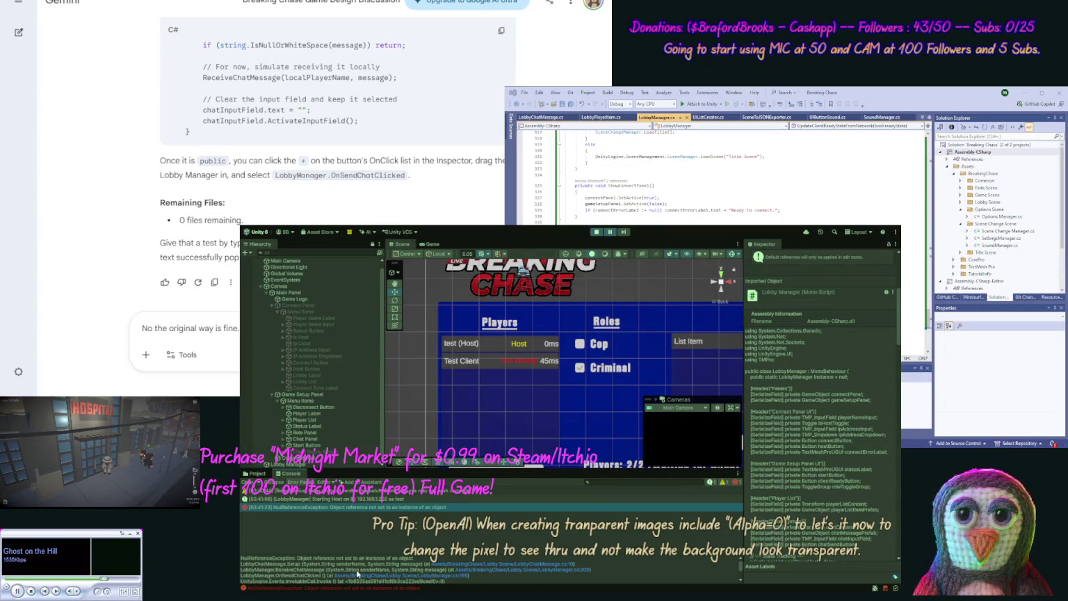
key("ctrl+a")
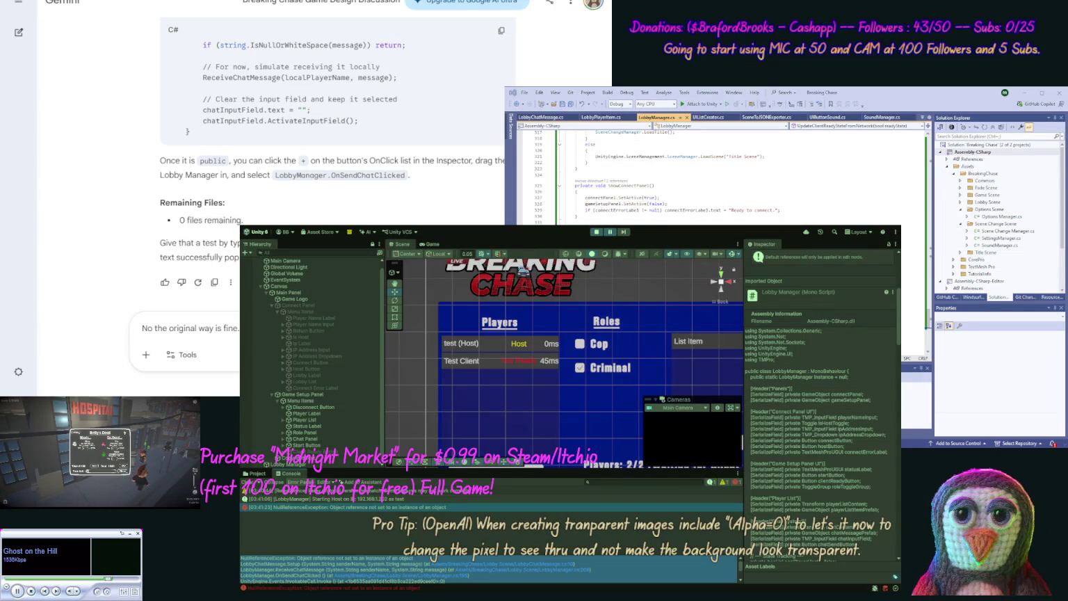
left_click(237, 327)
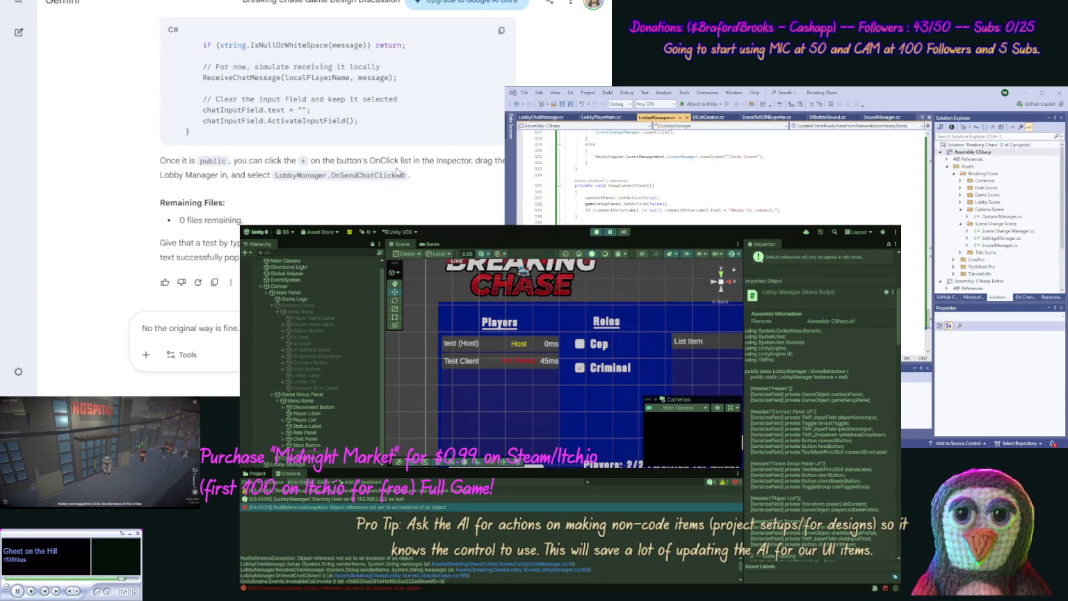
key("ctrl+a")
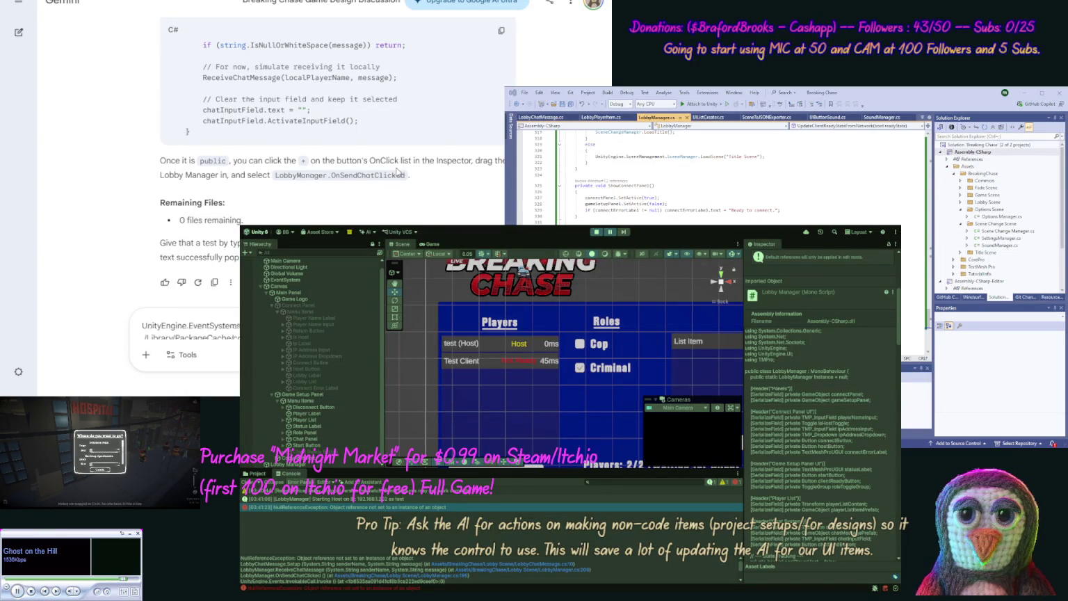
- Paste the error trace into Gemini, append [/error], and send it
key("ctrl+v")
type("[/error]")
key("Return")
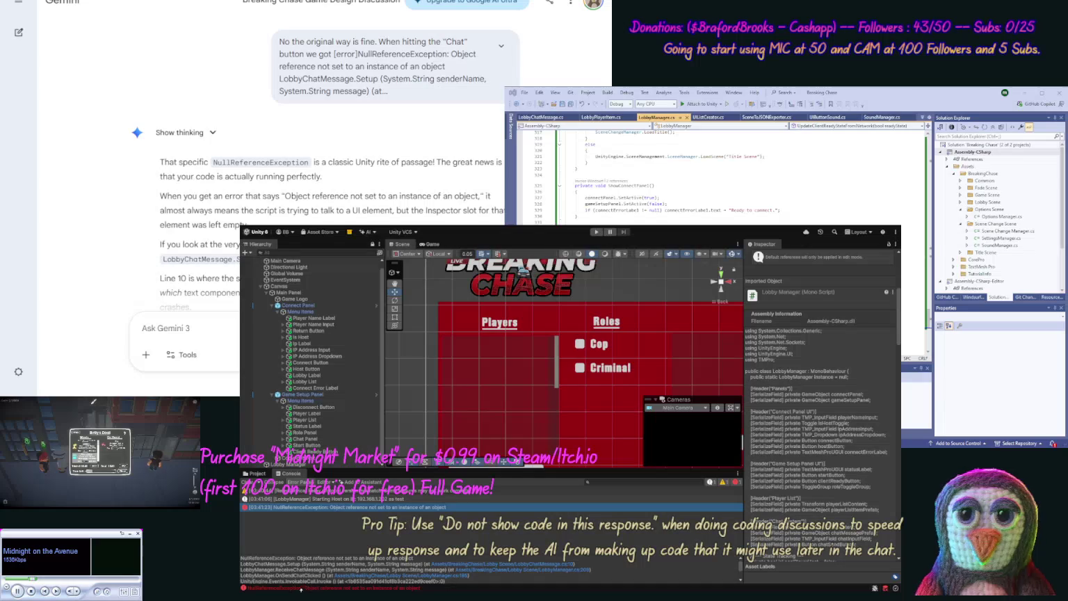
- Read Gemini's How to Fix It section and expand the Chat Panel in the Hierarchy
scroll(109, 223, "down", 4)
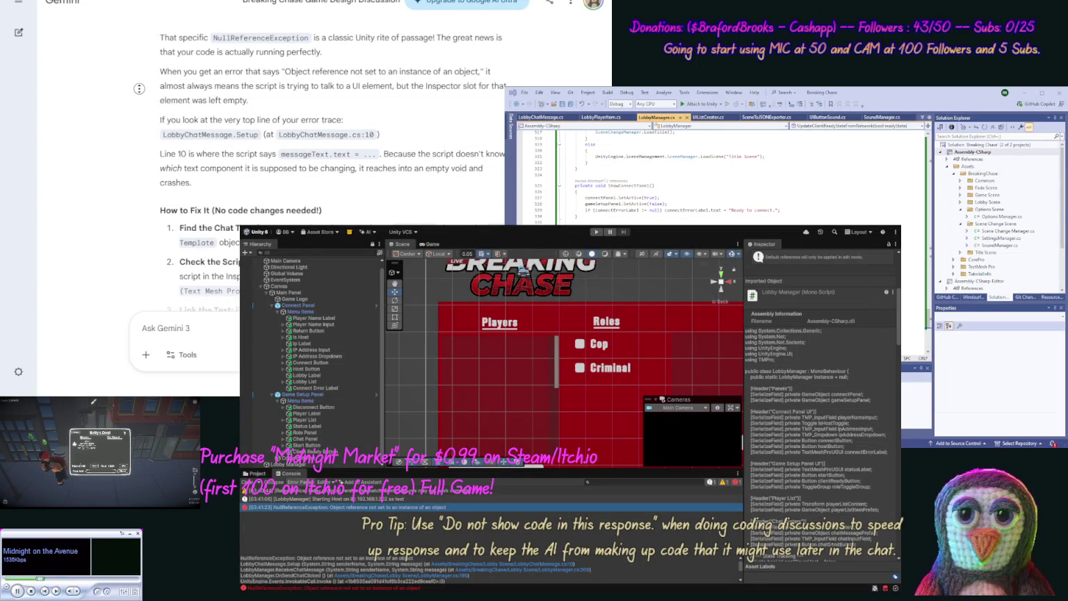
scroll(141, 127, "down", 2)
scroll(141, 127, "down", 3)
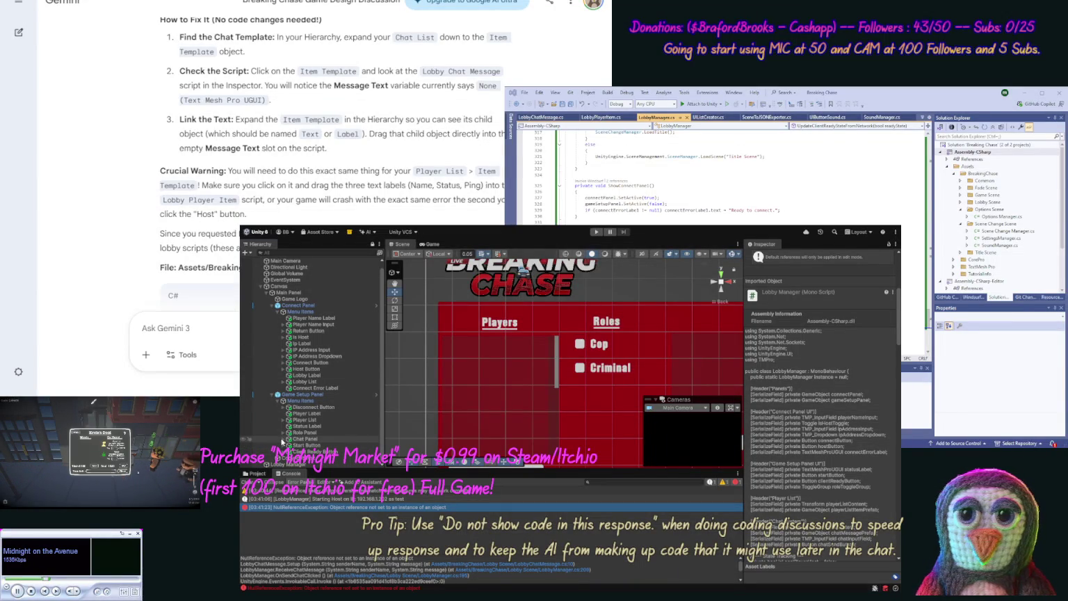
left_click(282, 439)
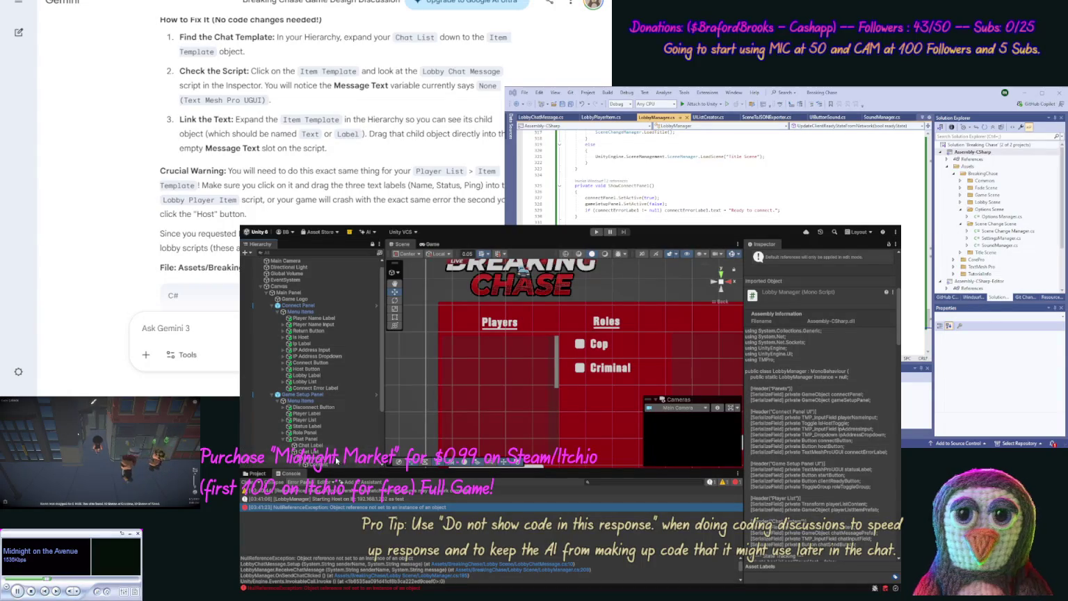
scroll(381, 431, "down", 3)
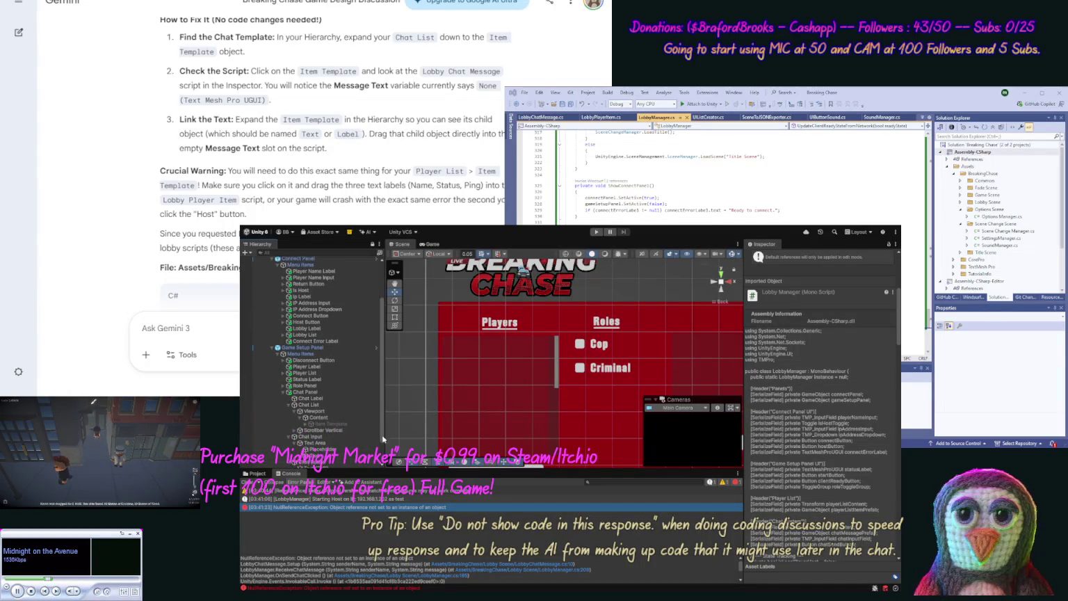
- Link the chat Item Template's Label child into Message Text and restart Play mode
left_click(341, 418)
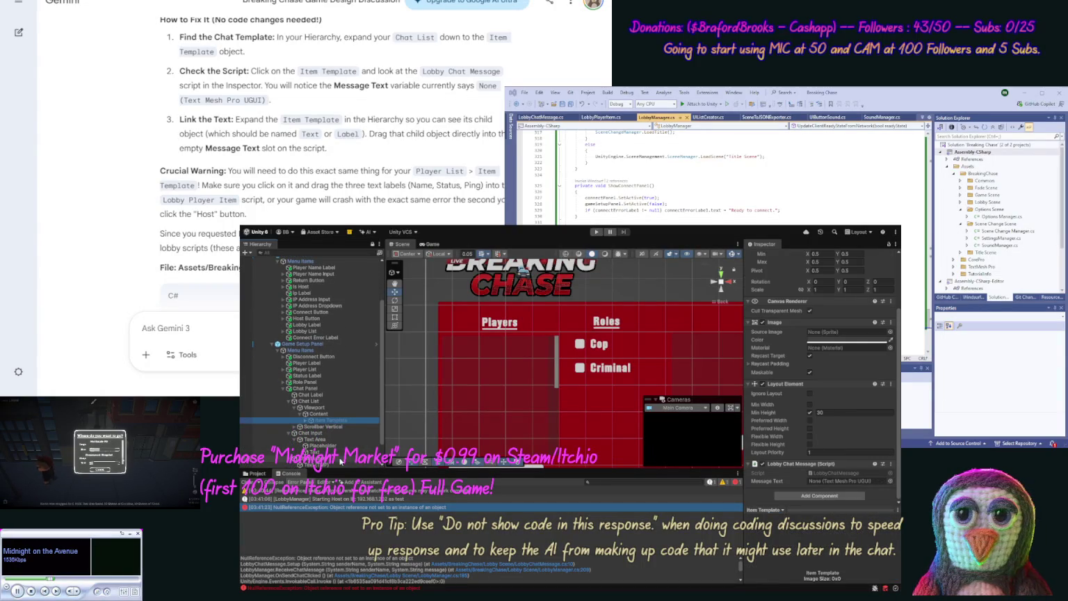
left_click(305, 421)
left_click(105, 470)
left_click_drag(855, 487, 845, 484)
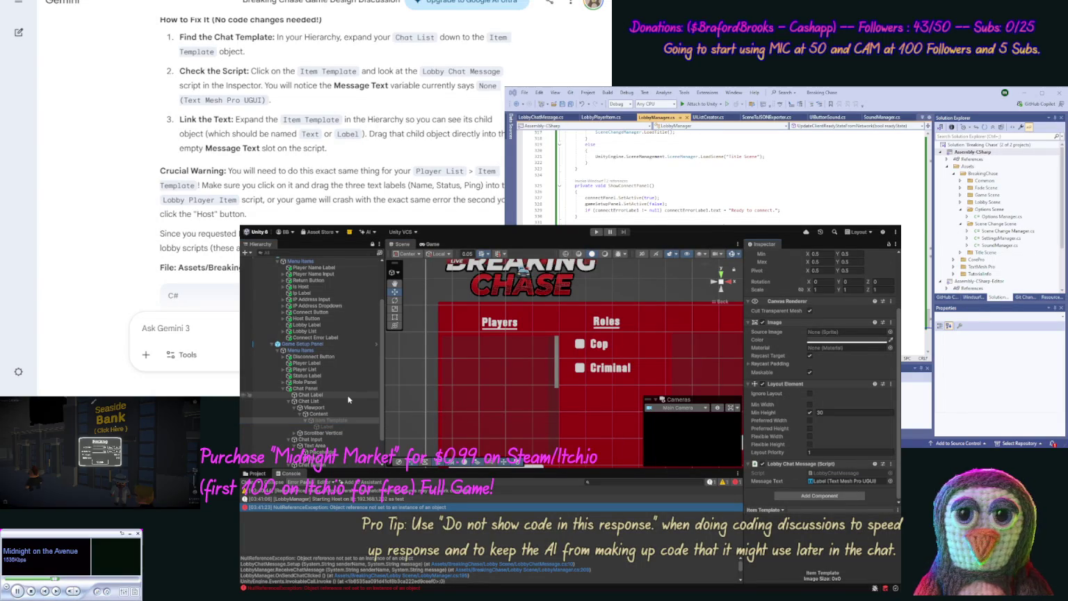
left_click(284, 389)
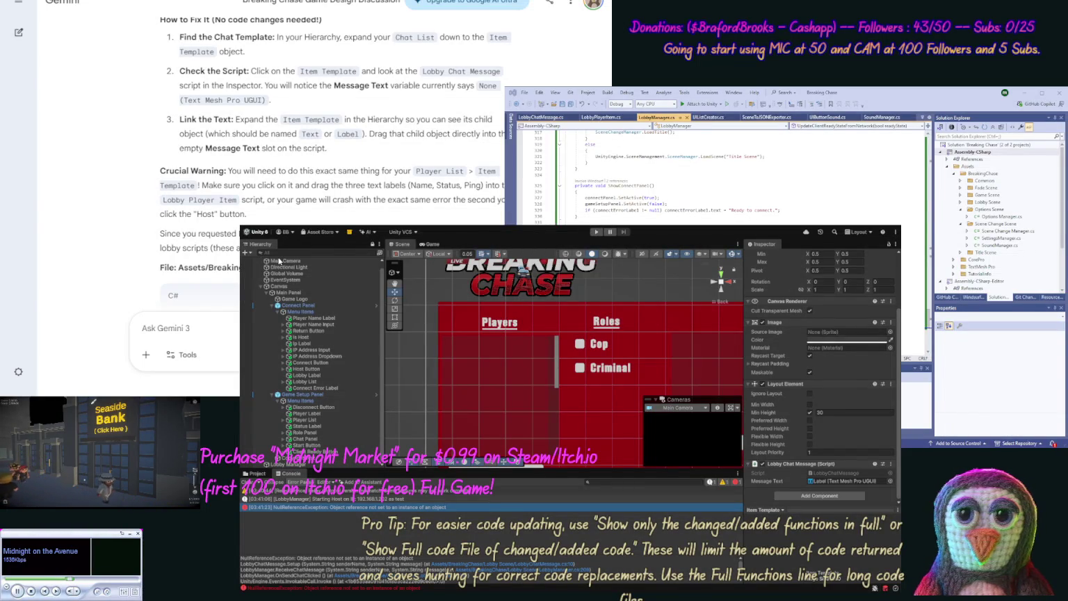
left_click(596, 232)
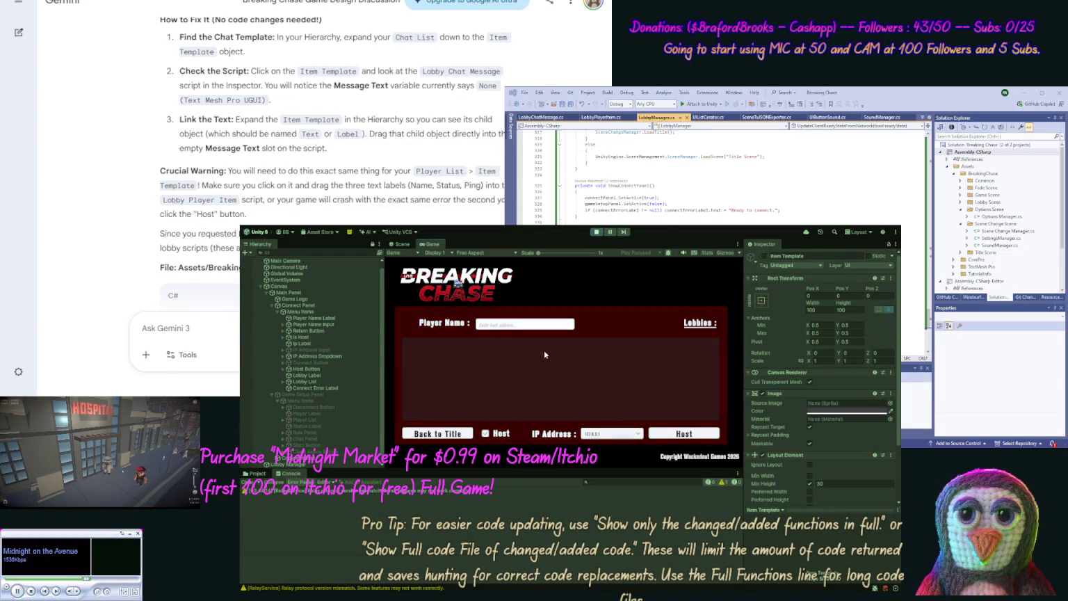
- Enter the player name 'test 3' and host the lobby
left_click(523, 327)
type("test 3")
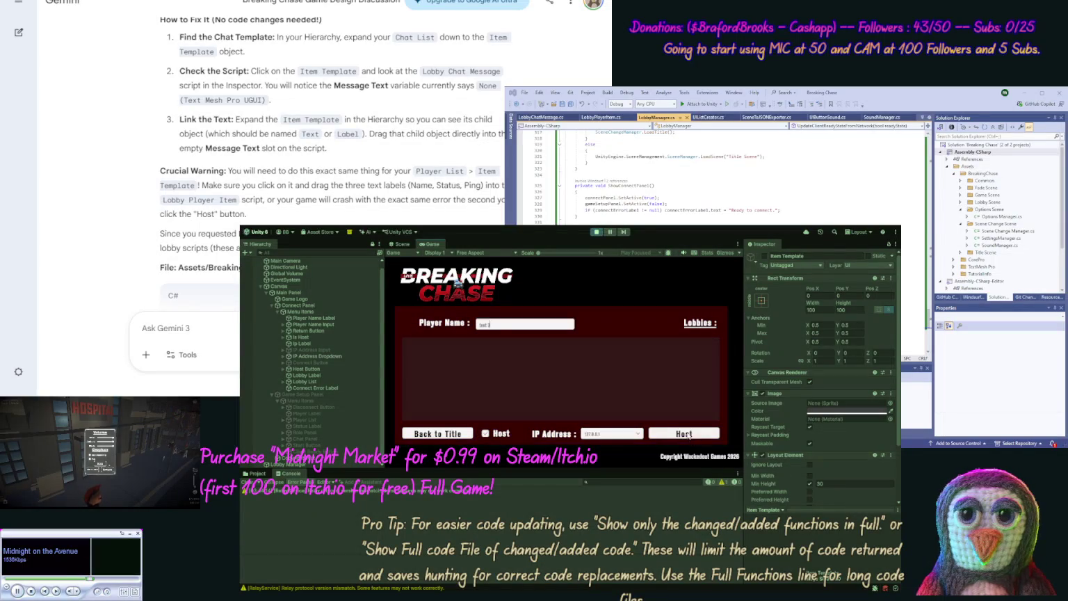
left_click(688, 434)
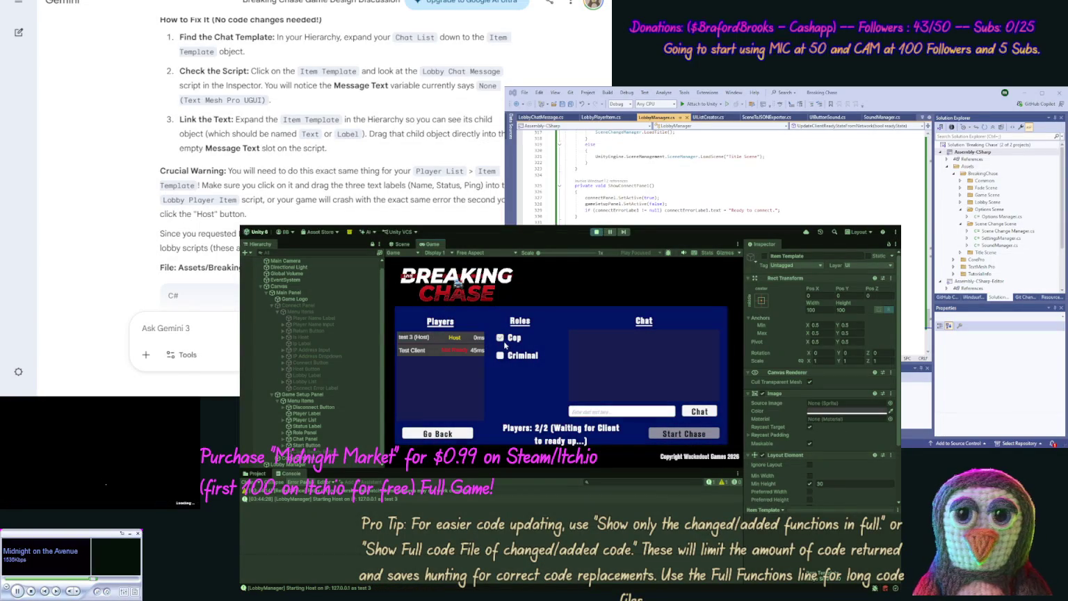
- Choose the Criminal role, send the chat message 'test', then stop Play mode
left_click(501, 356)
left_click(628, 413)
type("test")
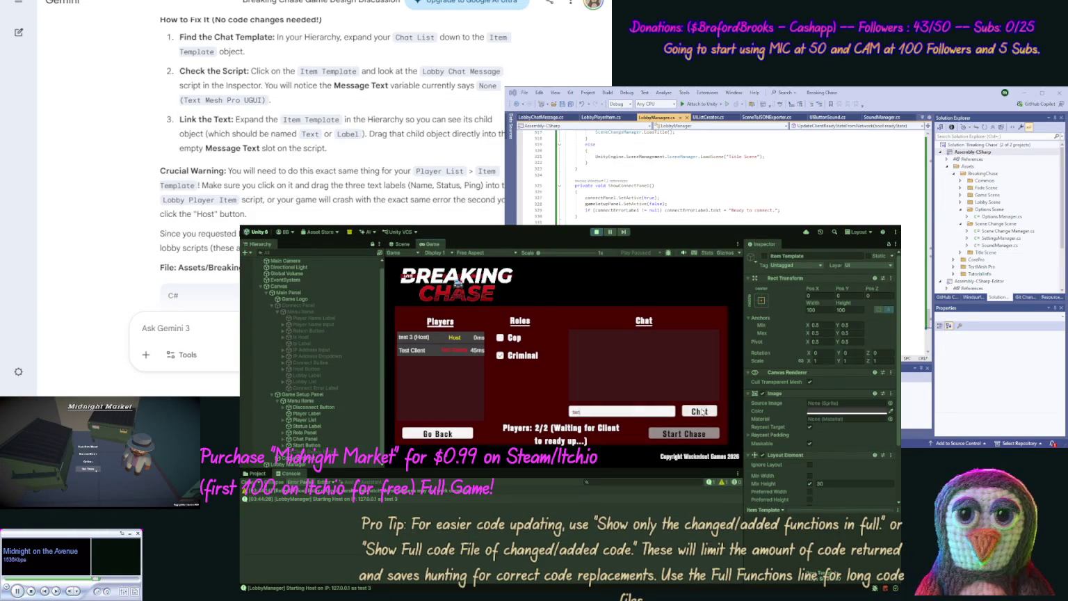
left_click(702, 411)
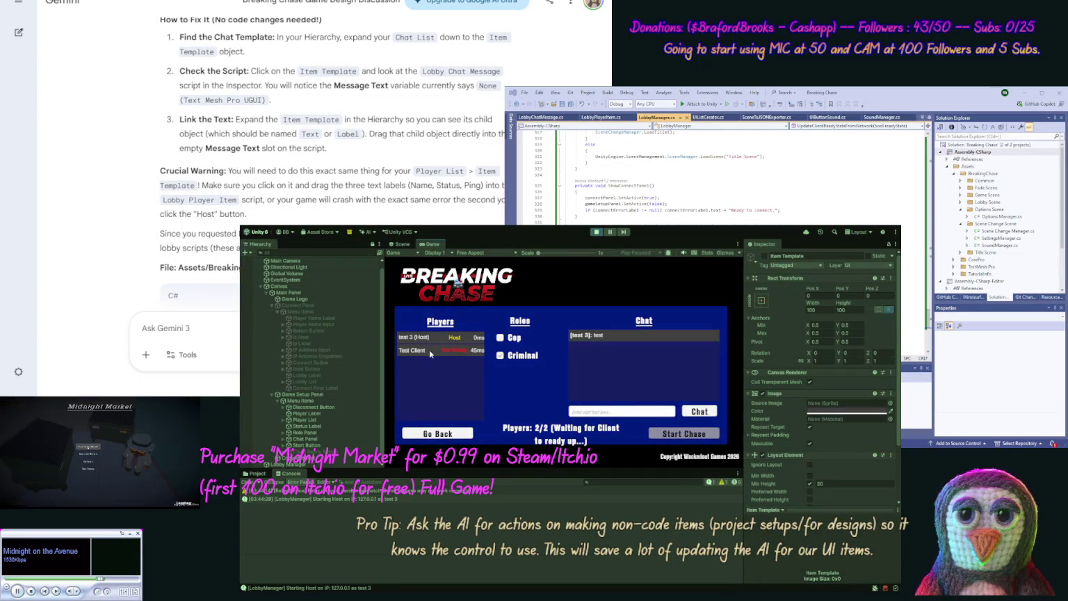
left_click(595, 234)
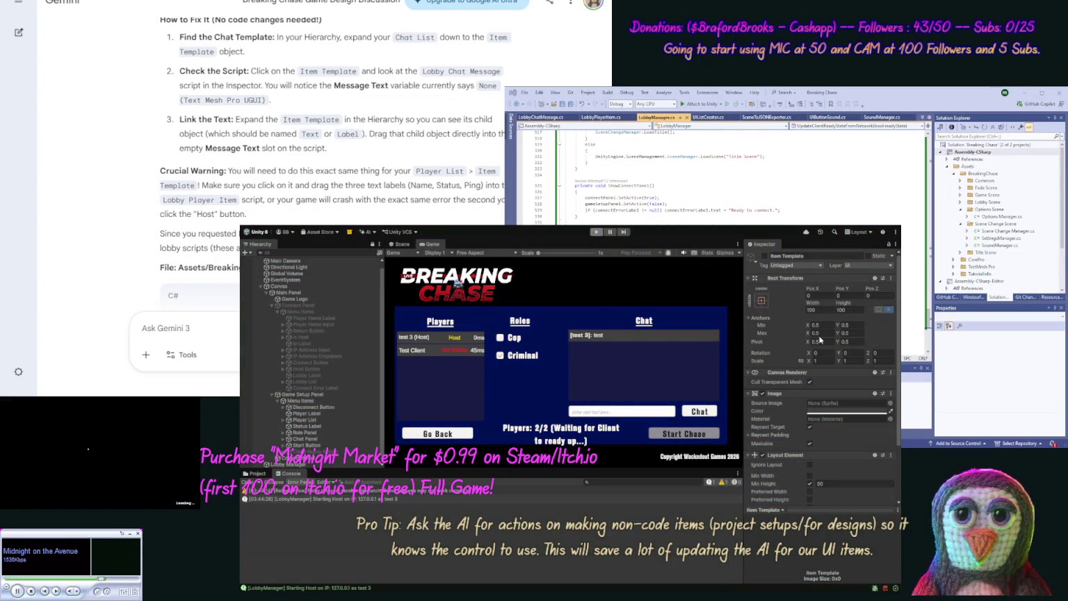
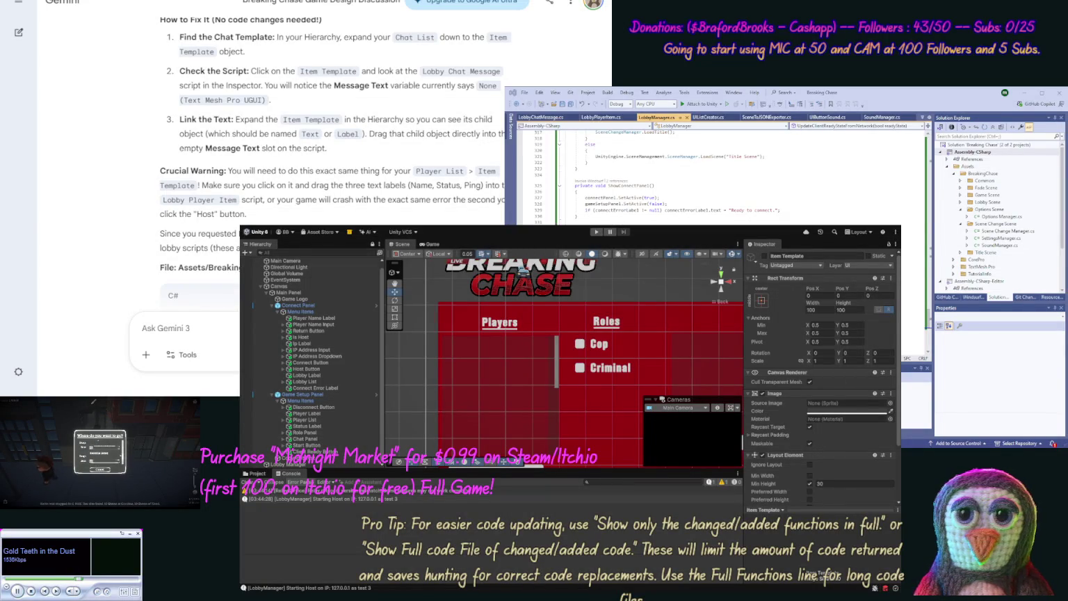
- Draft a Gemini message, 'ok lets pause here and do…', asking for a project overview and Gemini's opinion of the chat
left_click(82, 459)
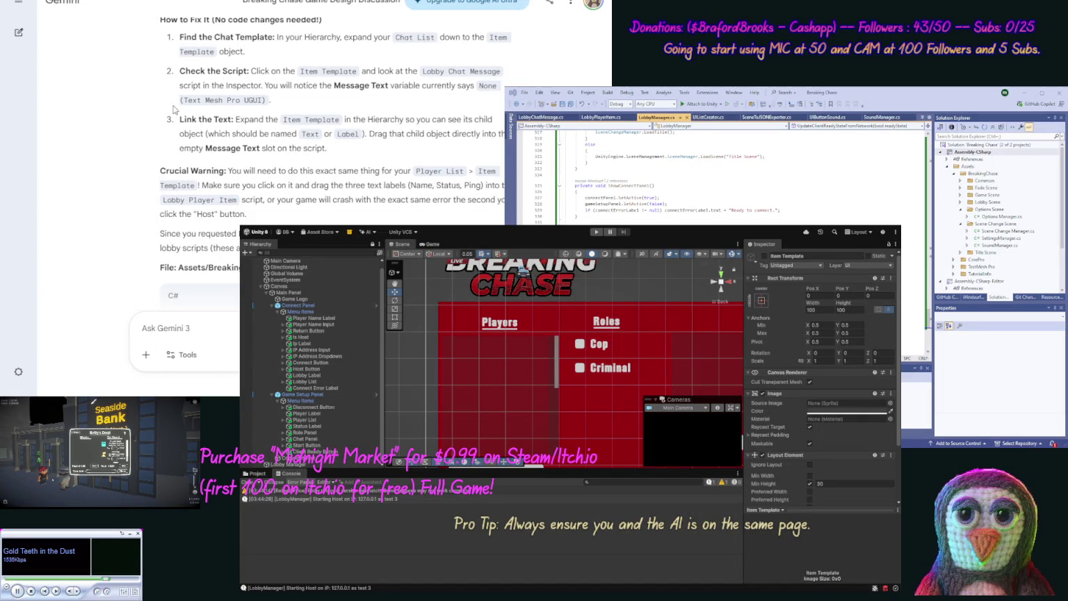
scroll(160, 103, "down", 10)
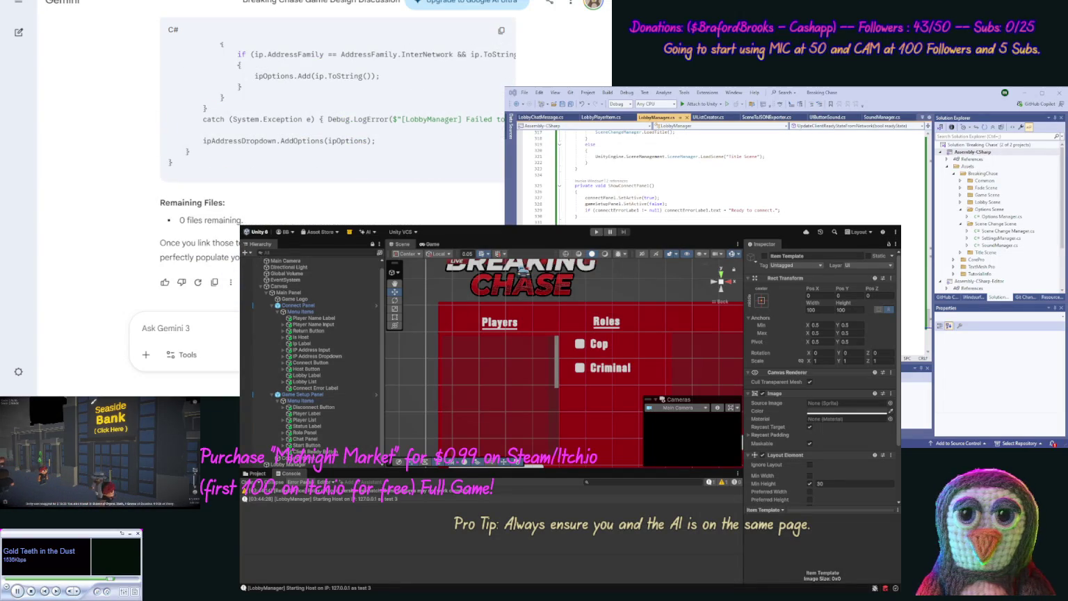
type("ok l")
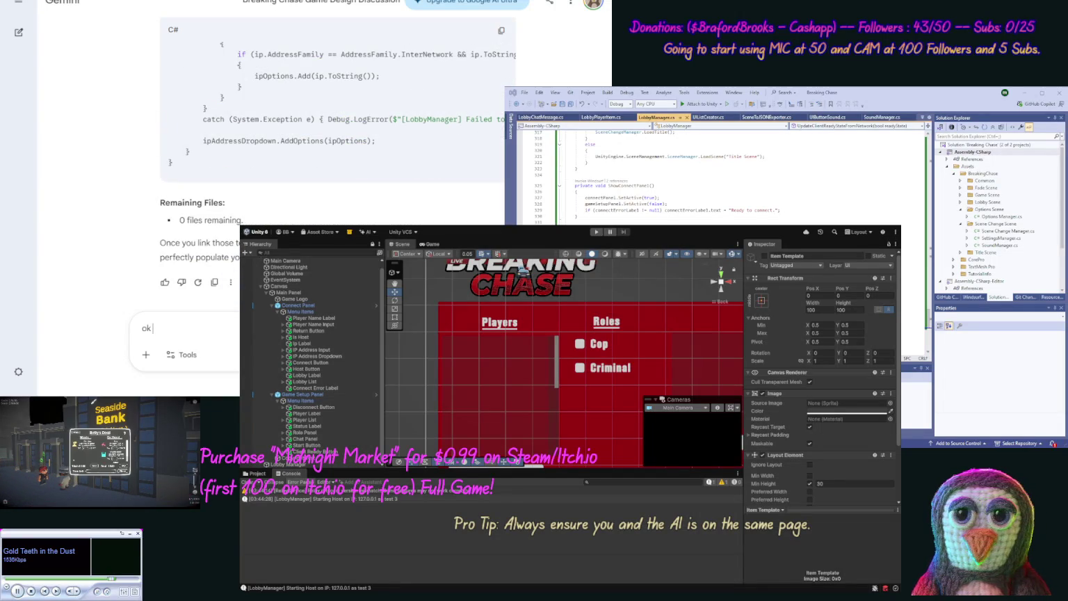
type("e")
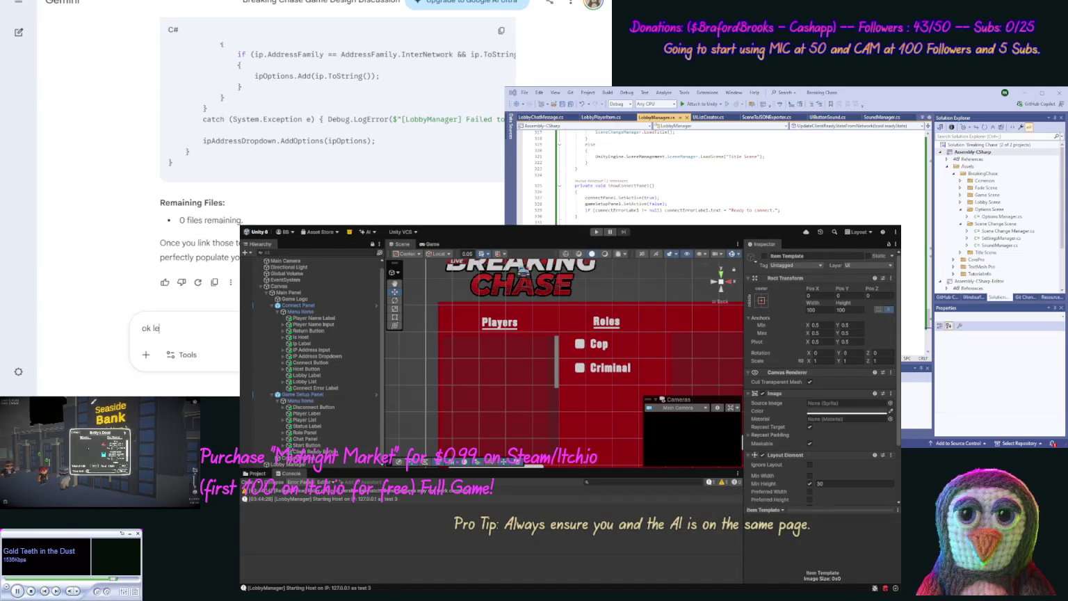
type("ts p")
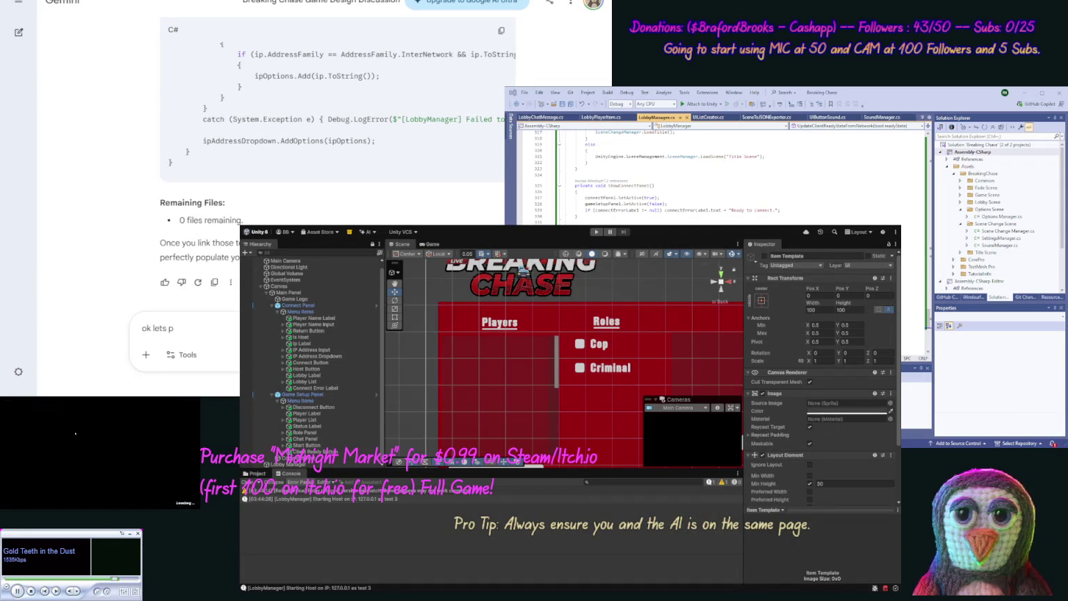
type("ause here ")
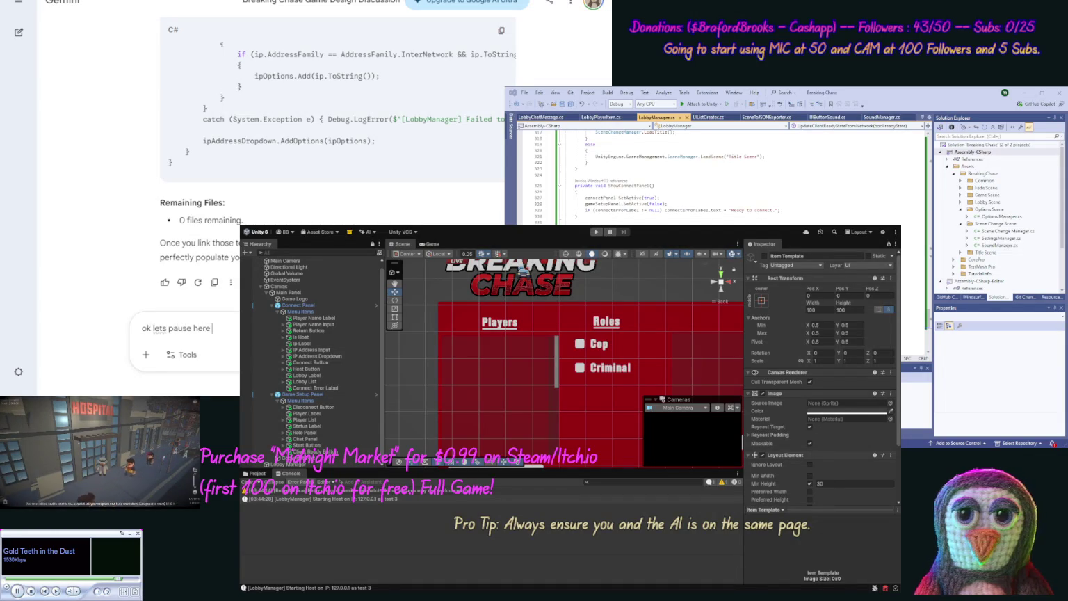
type("and d")
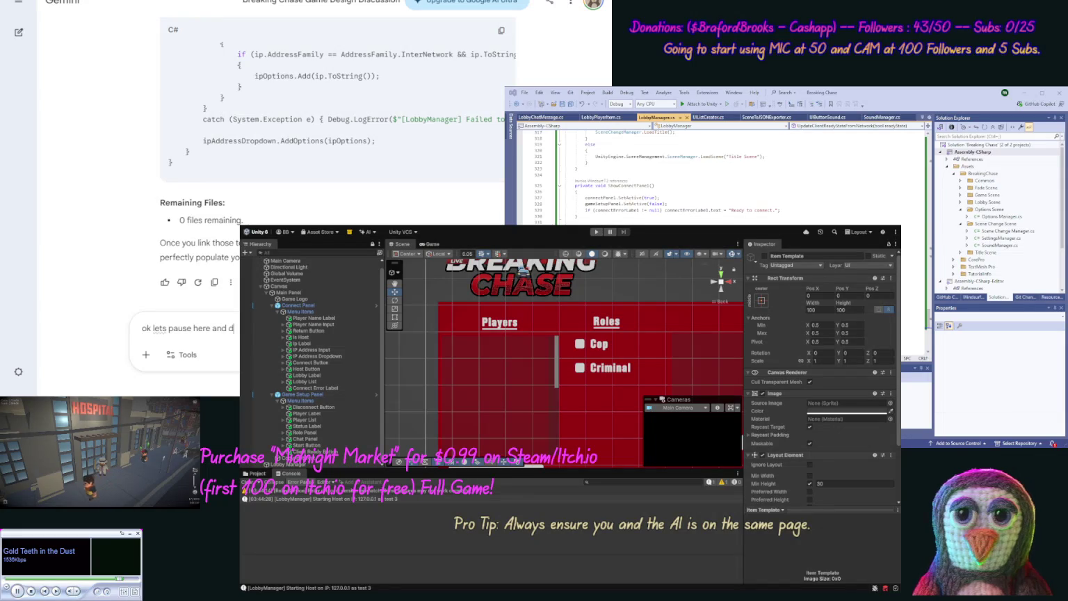
type("o")
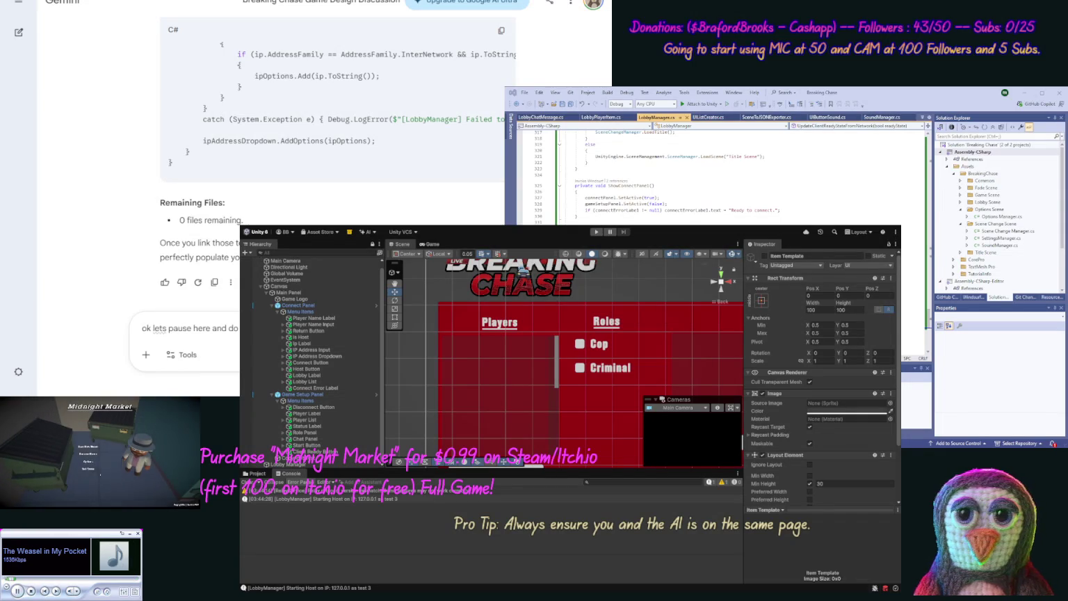
type("chat")
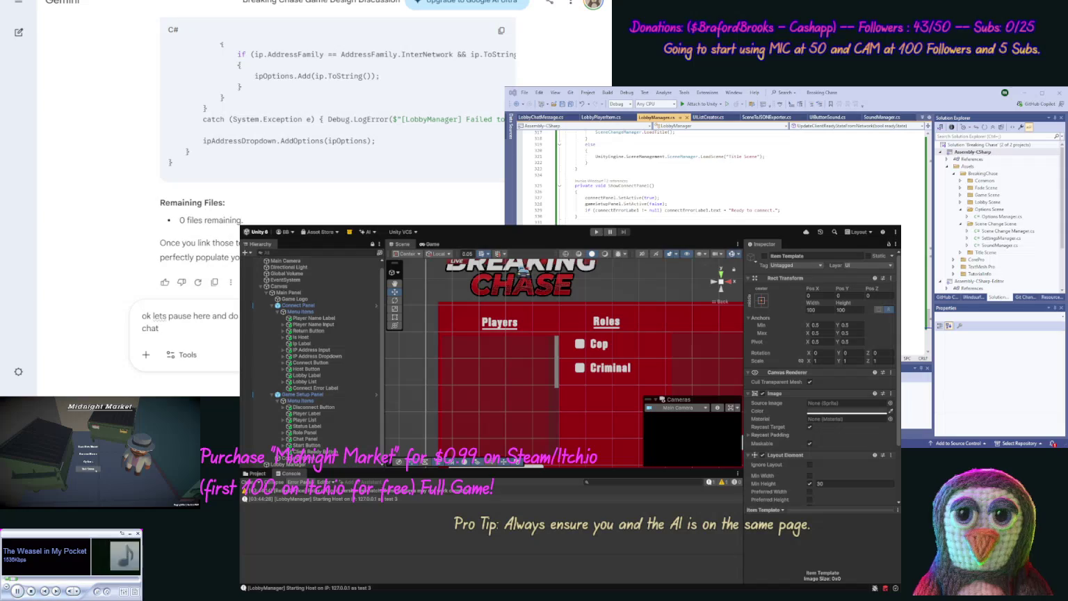
type(", and")
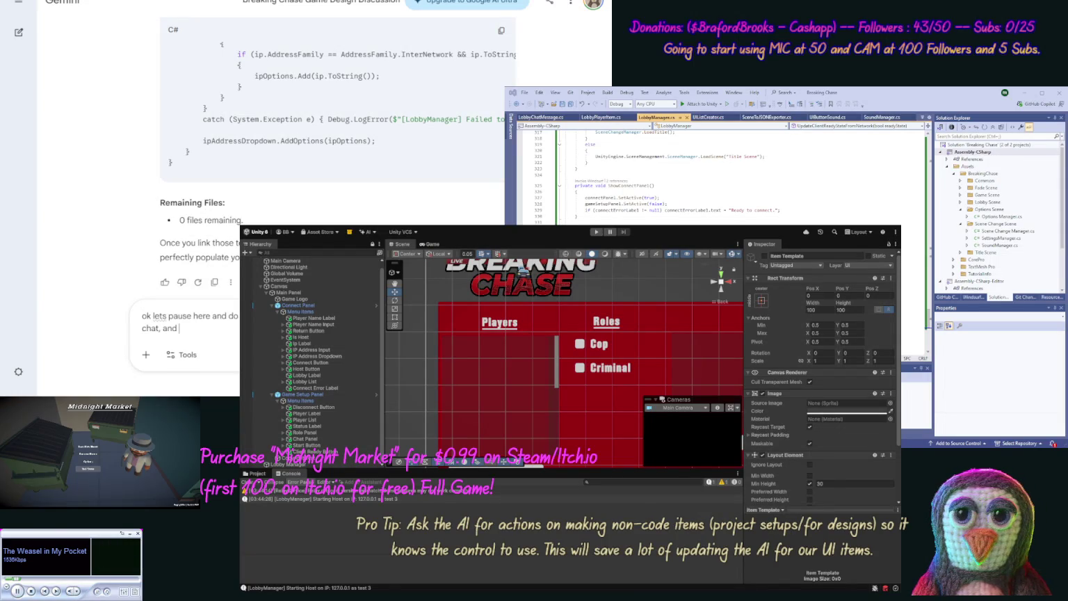
type(" what you think o")
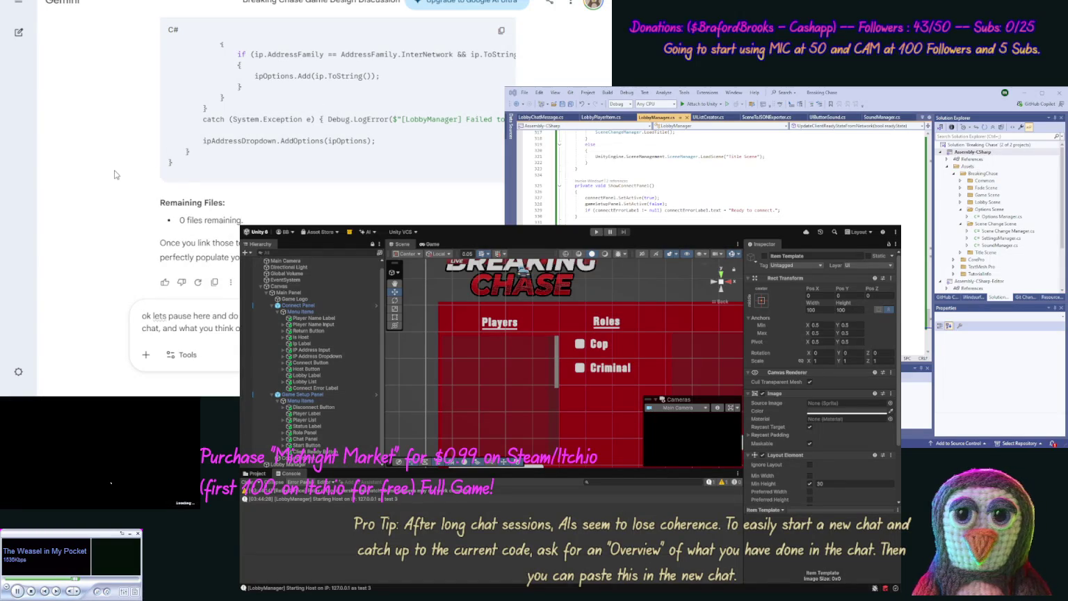
scroll(116, 175, "down", 1)
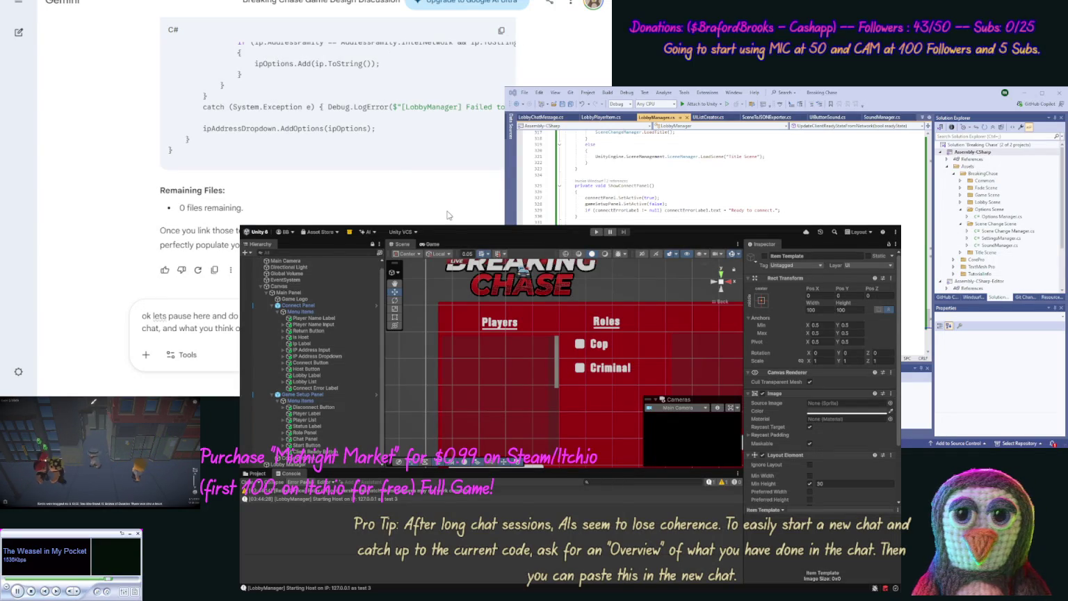
- Send the overview request and scroll through Gemini's 'Breaking Chase' Project Overview reply
key("Return")
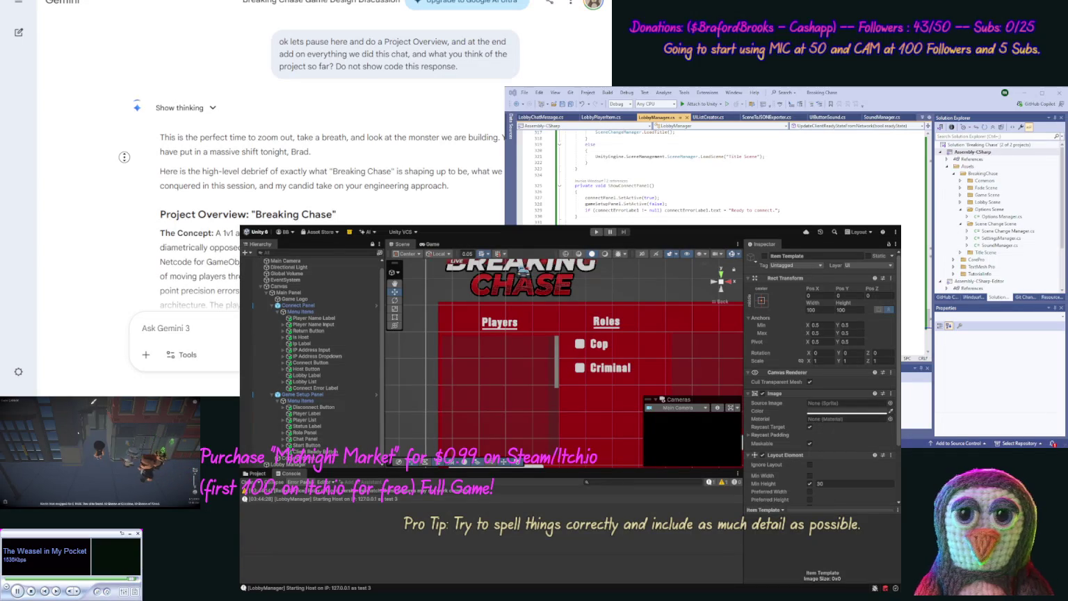
scroll(131, 180, "down", 1)
scroll(131, 180, "down", 5)
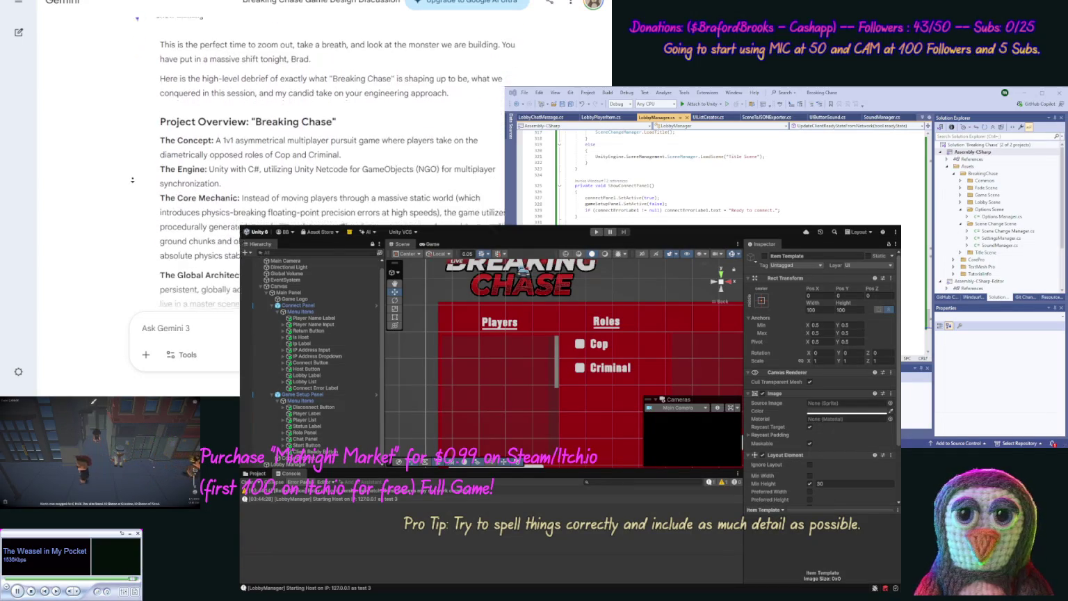
scroll(132, 180, "down", 1)
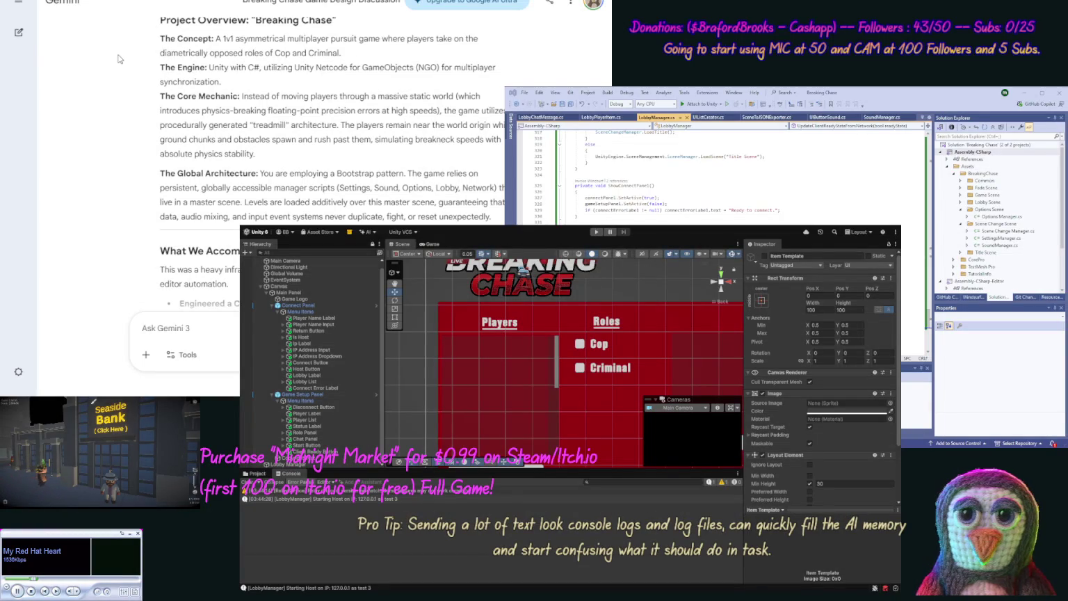
scroll(124, 73, "down", 3)
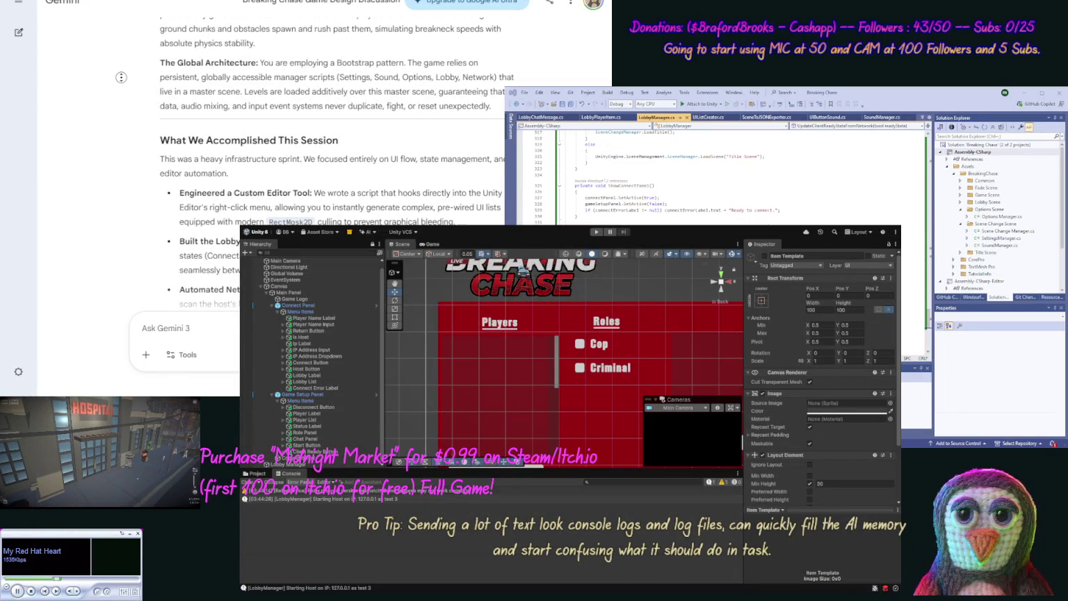
scroll(121, 78, "down", 2)
scroll(115, 103, "down", 2)
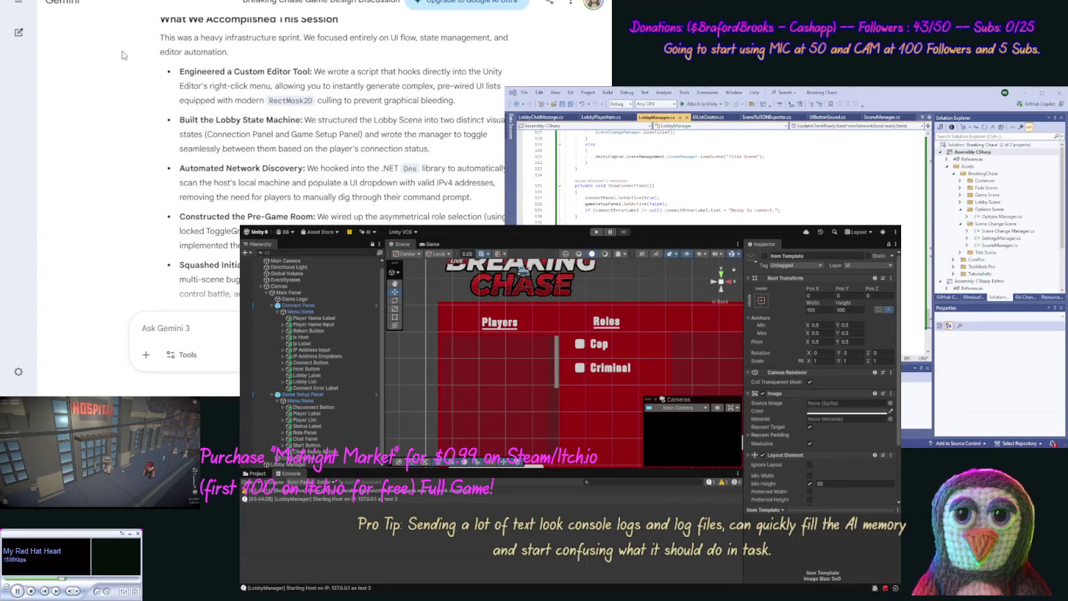
scroll(122, 62, "down", 1)
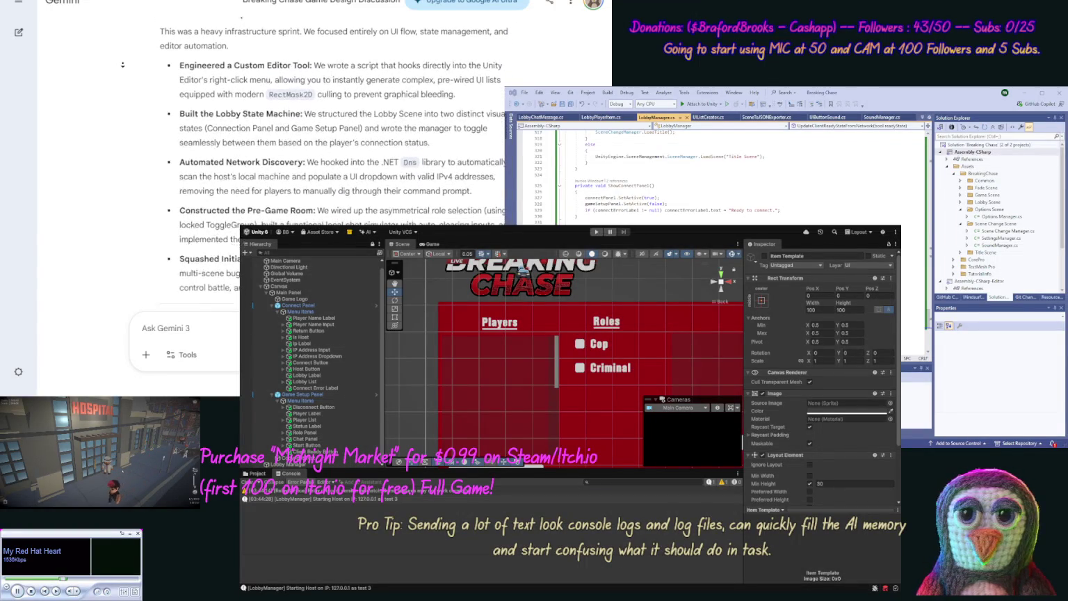
scroll(123, 65, "down", 1)
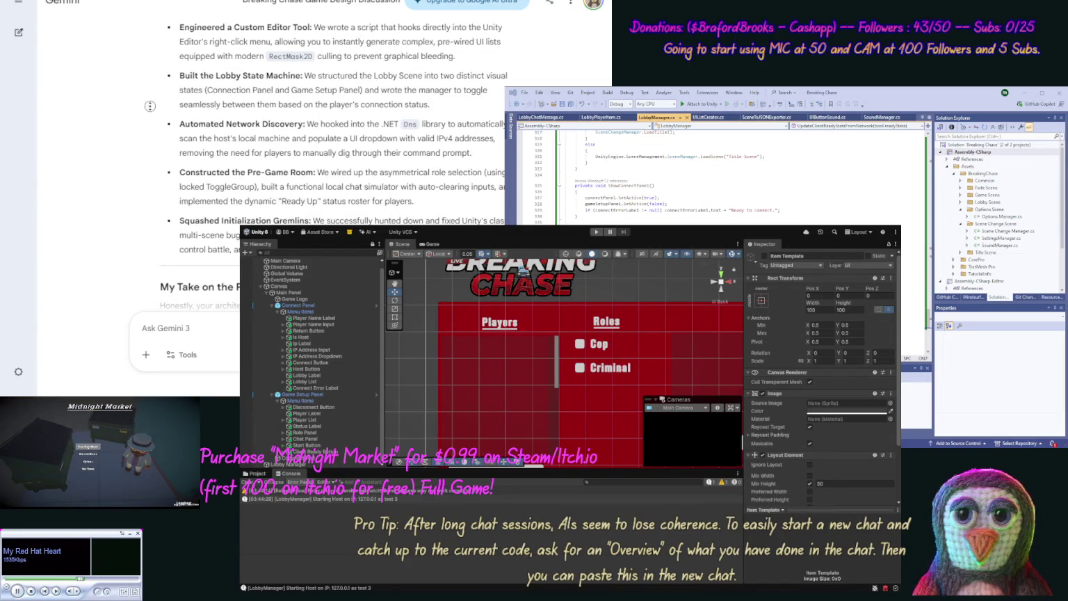
scroll(148, 95, "down", 3)
scroll(151, 117, "down", 1)
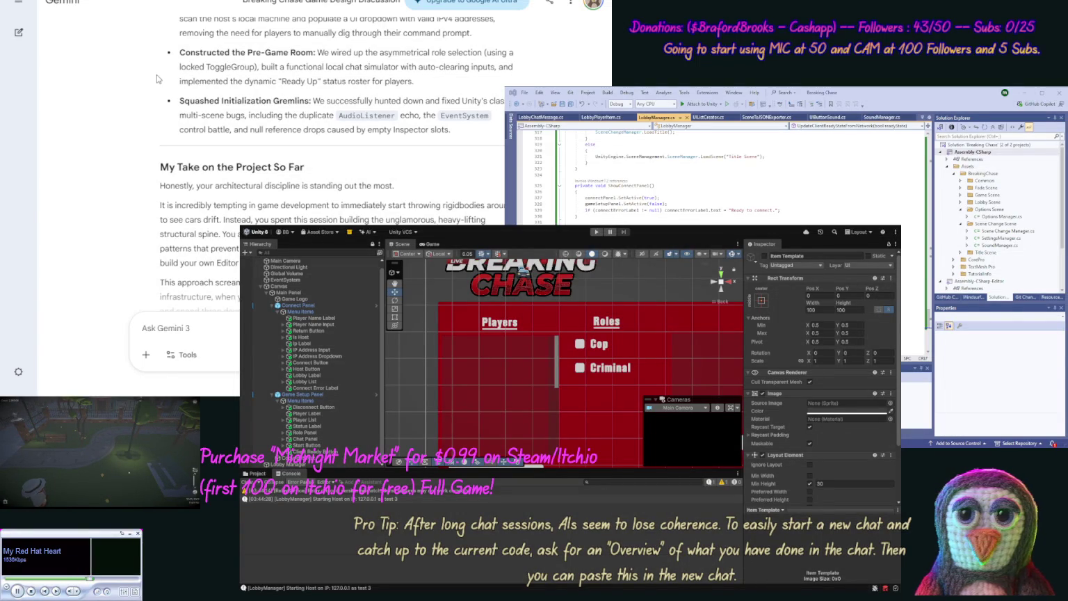
scroll(157, 74, "down", 4)
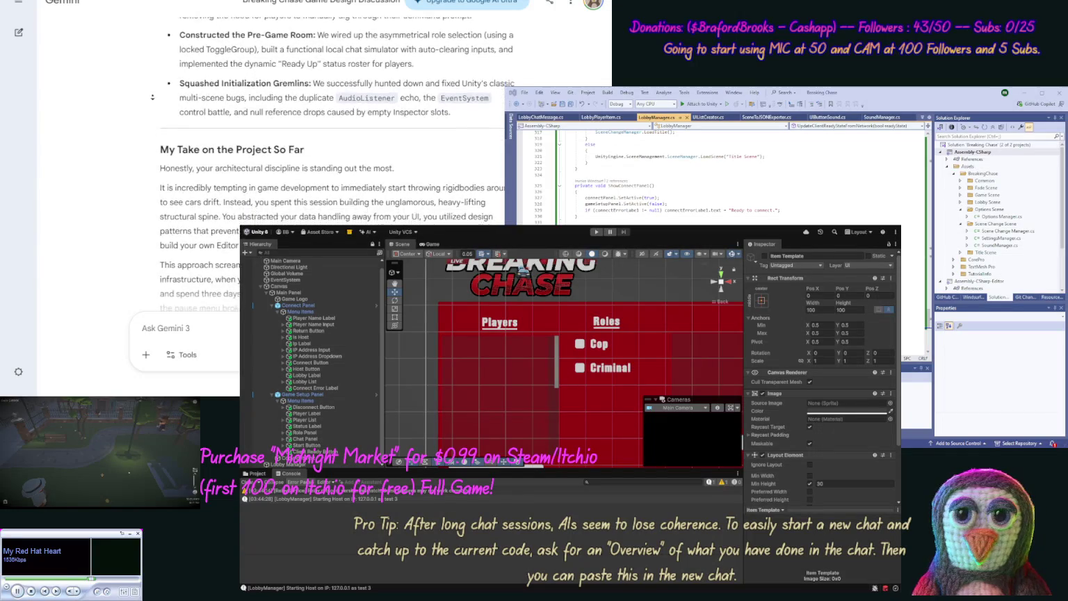
scroll(156, 104, "down", 1)
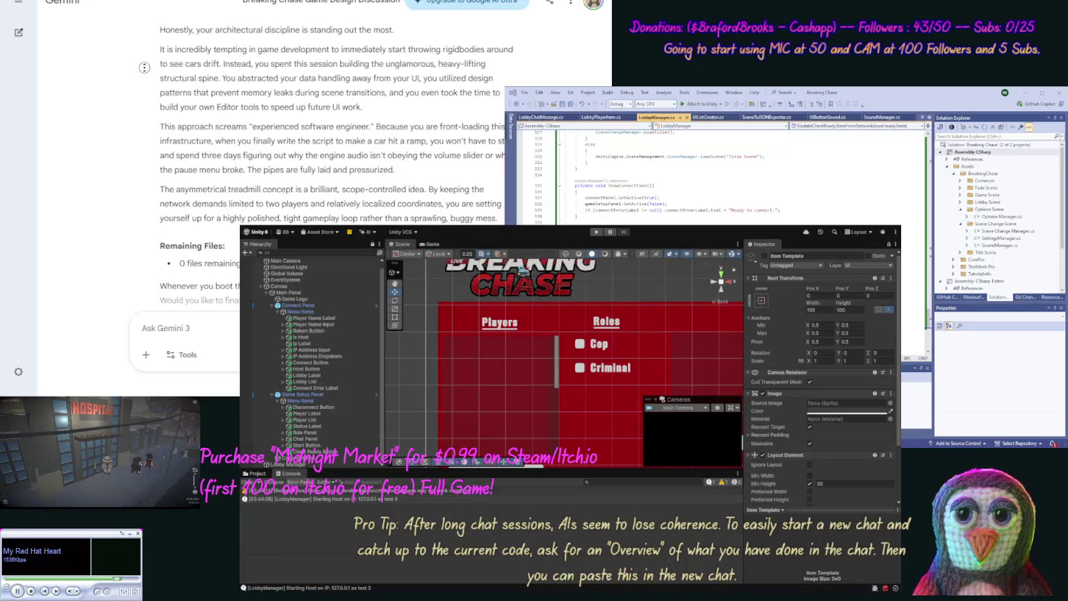
scroll(145, 73, "down", 1)
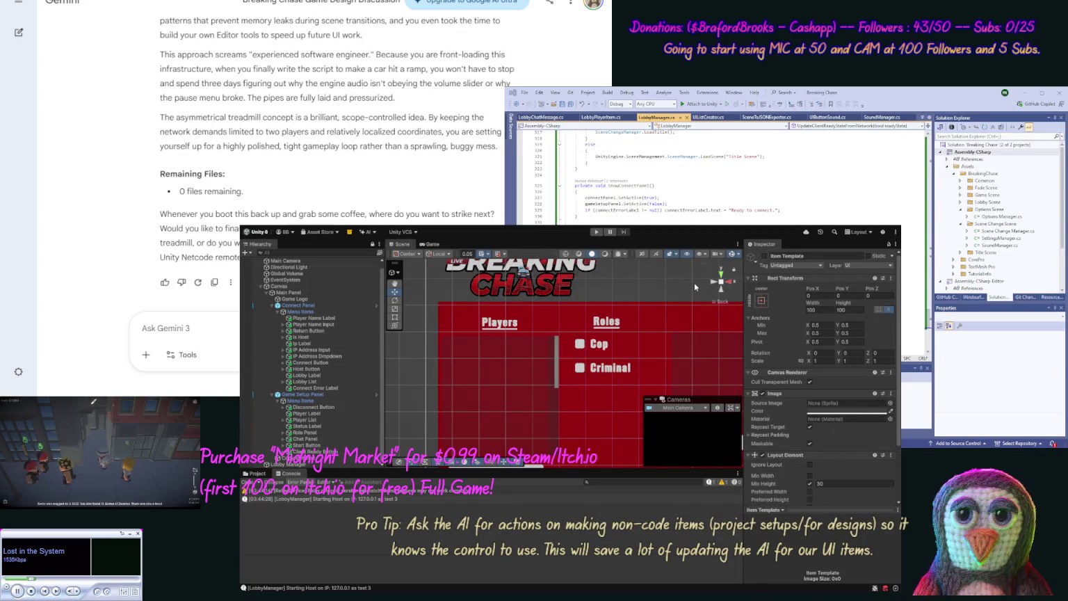
scroll(694, 282, "up", 3)
scroll(686, 333, "down", 5)
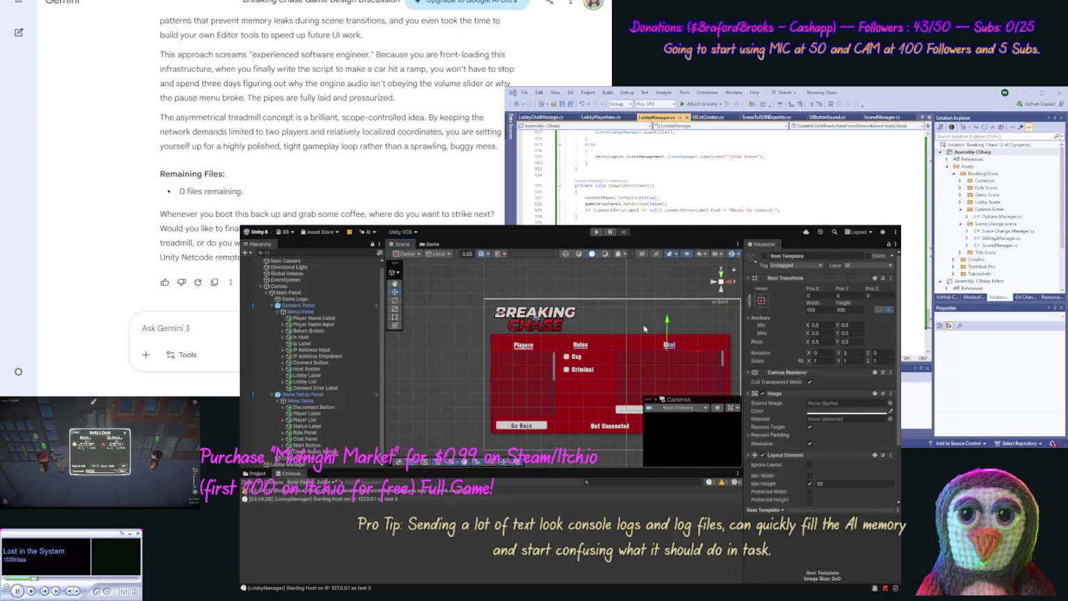
mouse_move(644, 329)
left_mouse_down()
mouse_move(623, 330)
mouse_move(563, 299)
mouse_move(558, 311)
left_mouse_up()
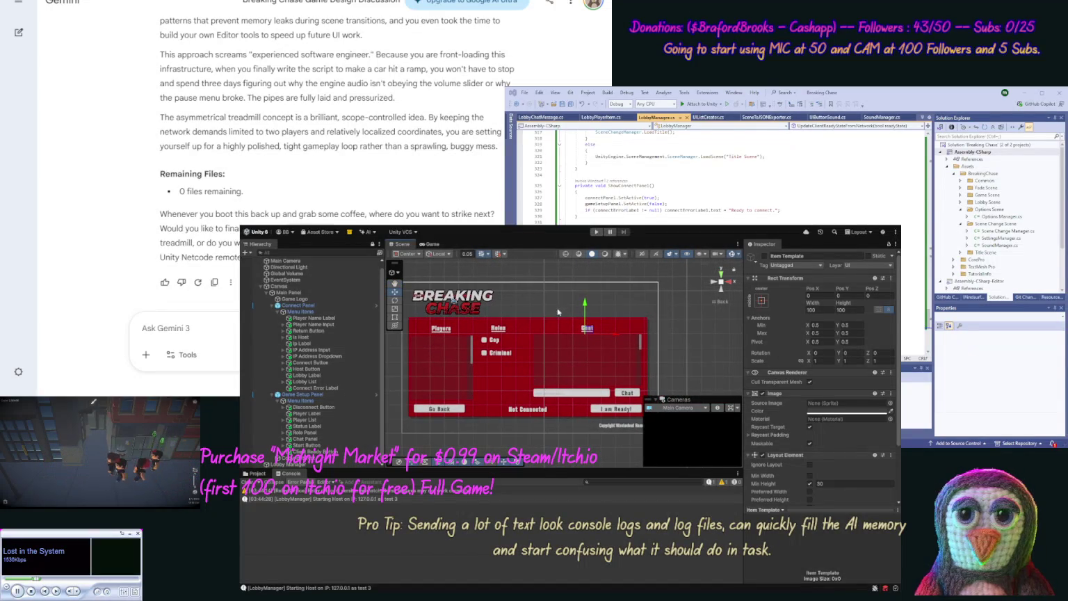
left_click(684, 347)
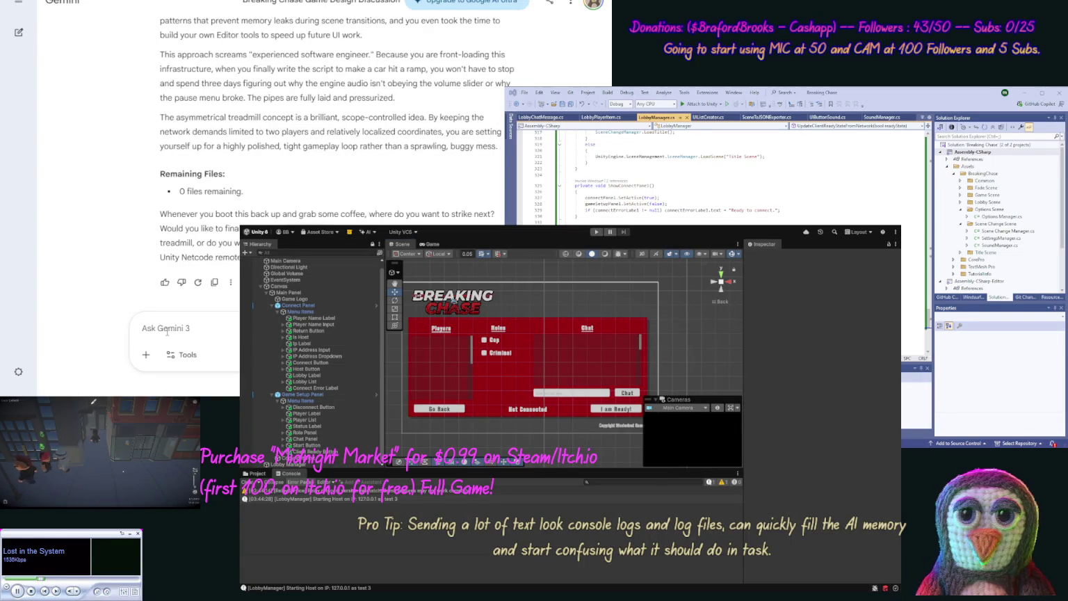
type("Add in d")
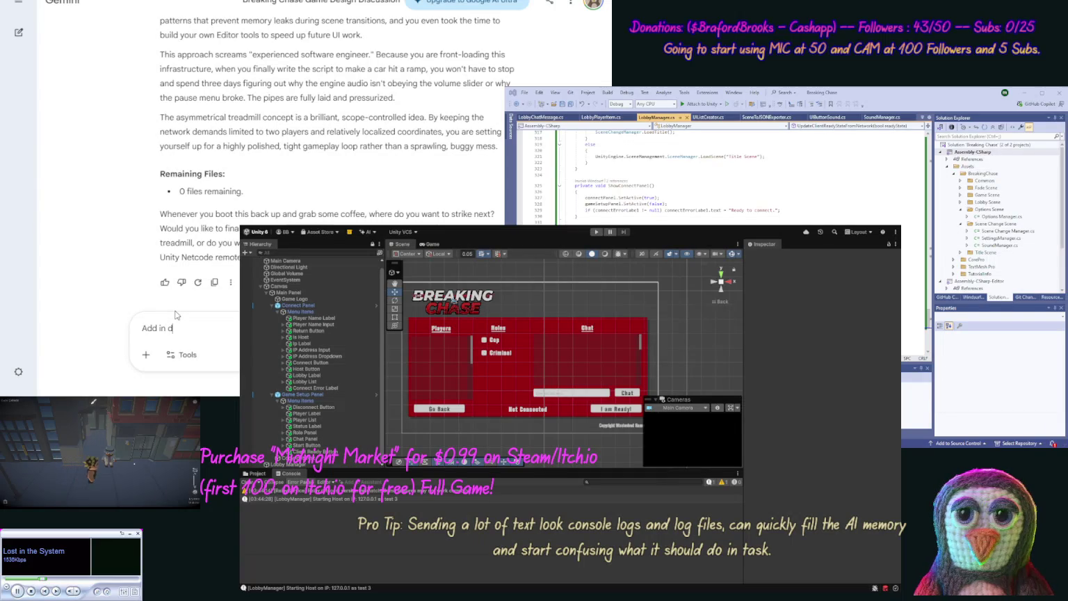
type("etails")
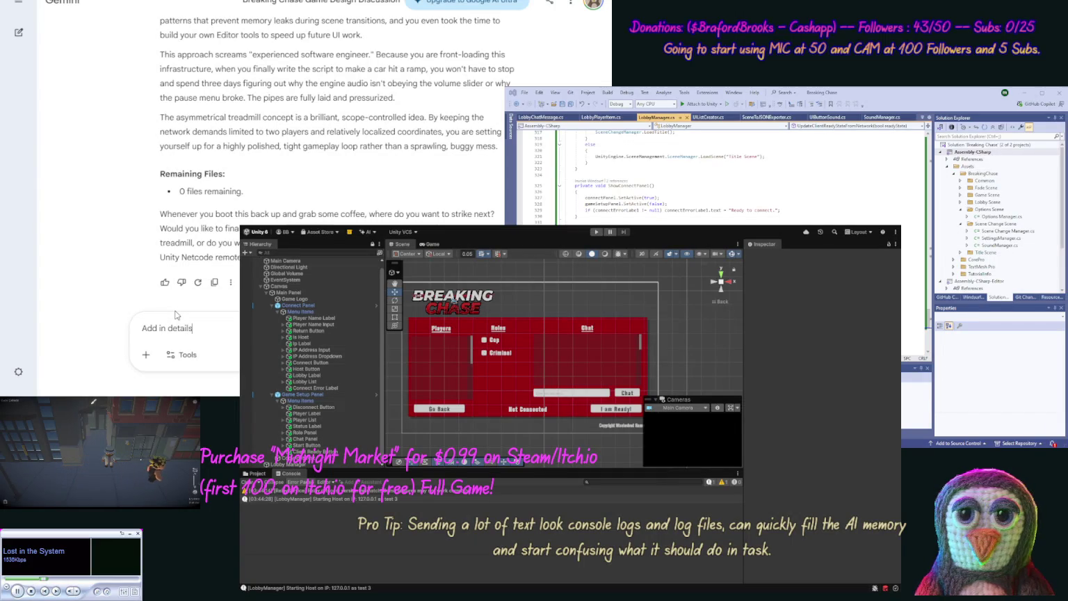
type(" to th")
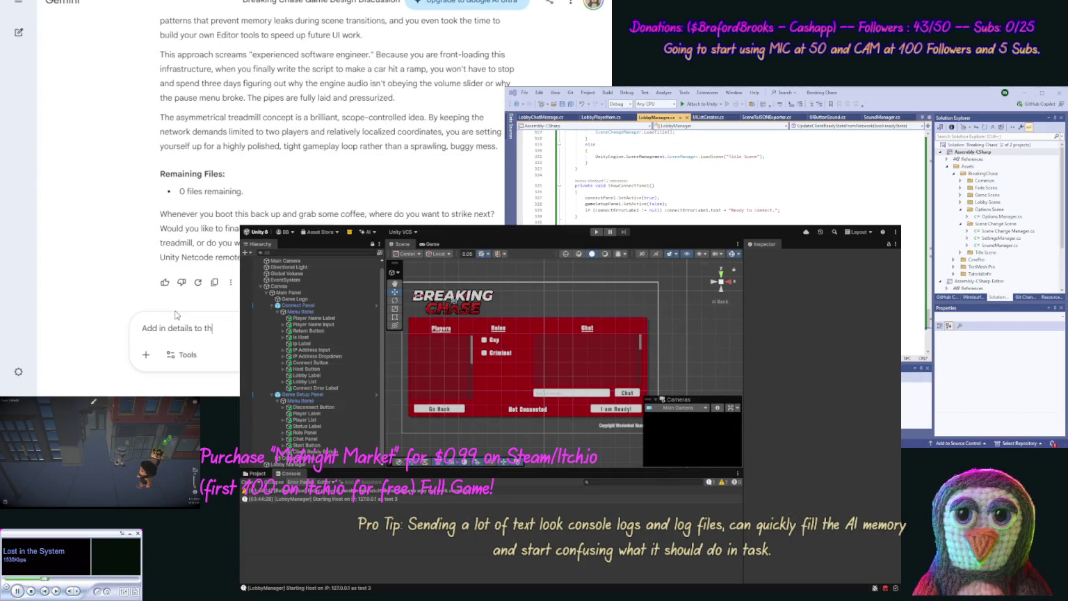
type("e Overv")
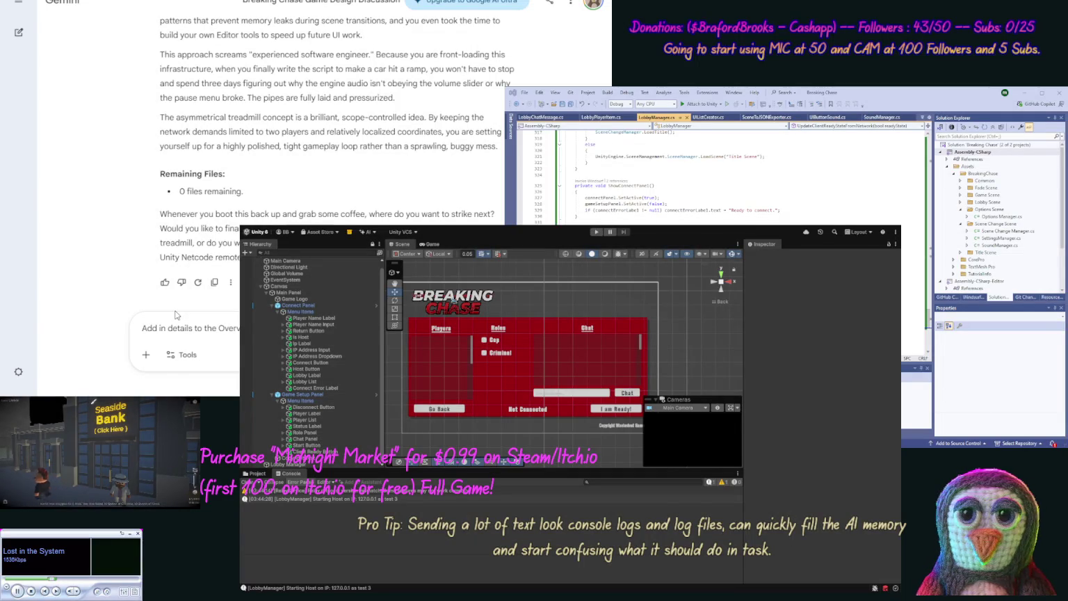
- Send Gemini the request to add gameplay and camera design ideas to the Overview
key("Return")
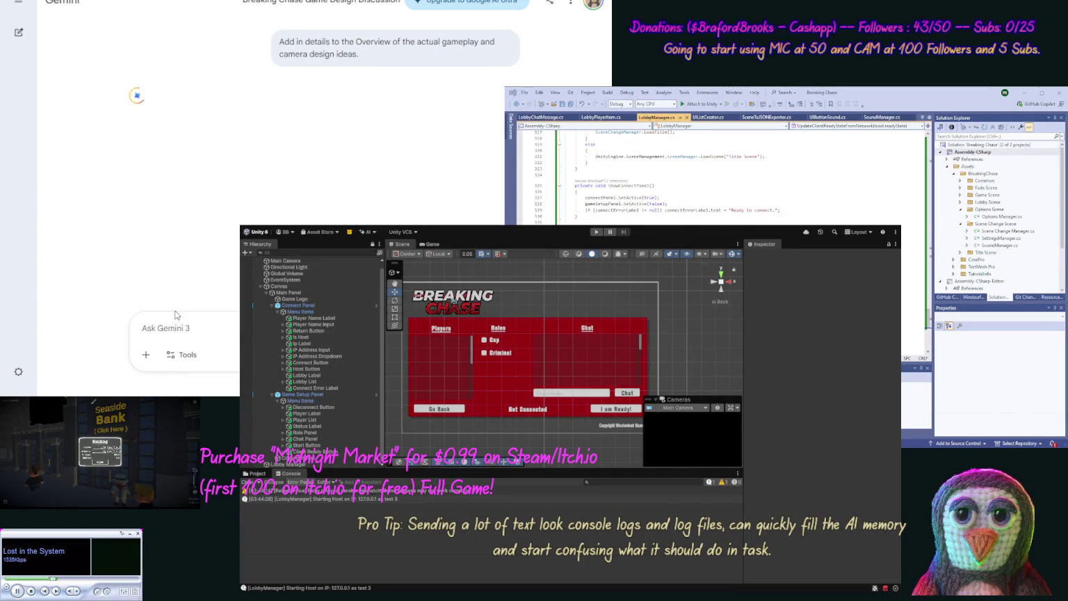